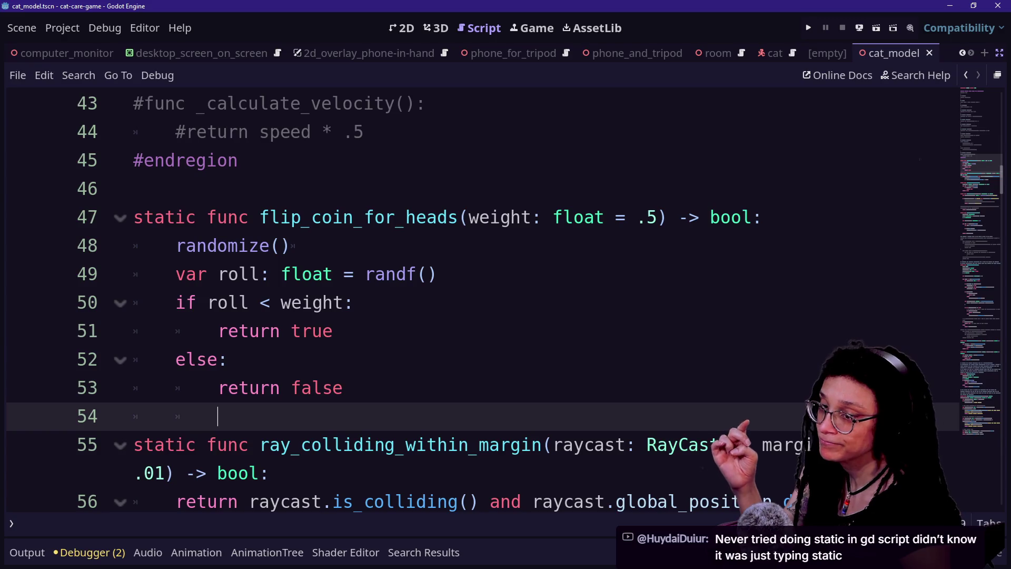
Search all project files for 'static var'.
left_click(352, 302)
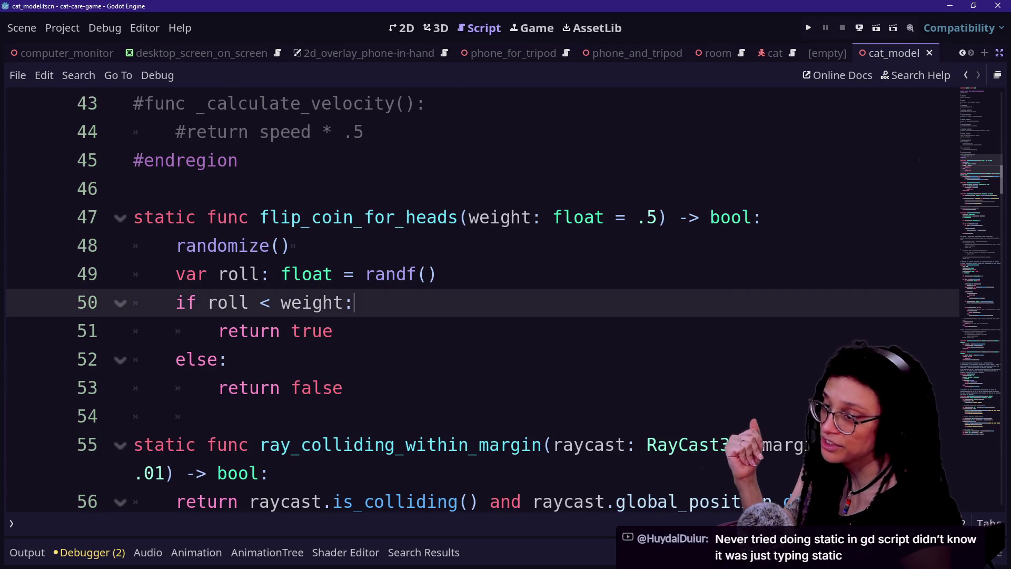
scroll(474, 301, "up", 15)
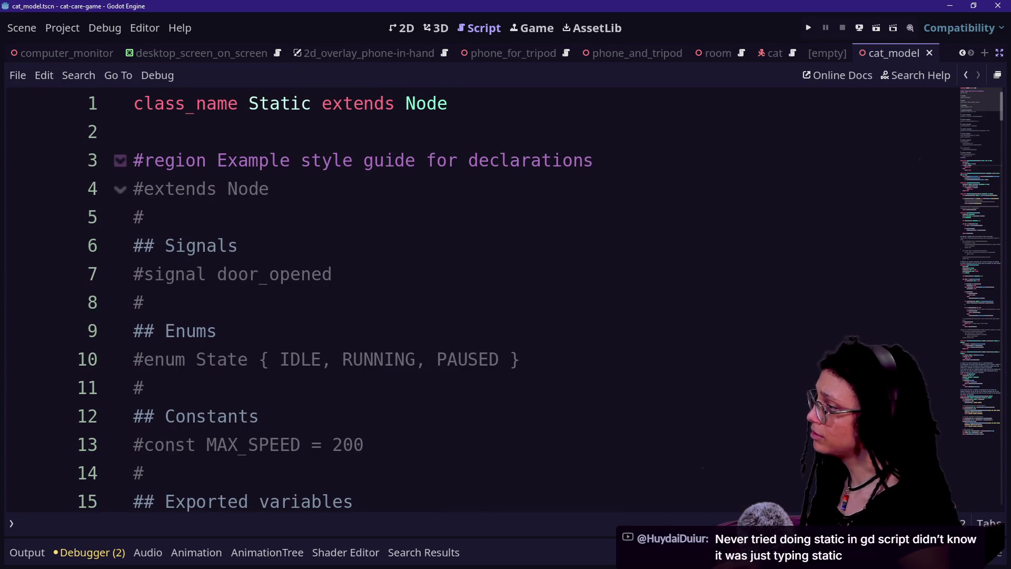
scroll(474, 300, "down", 6)
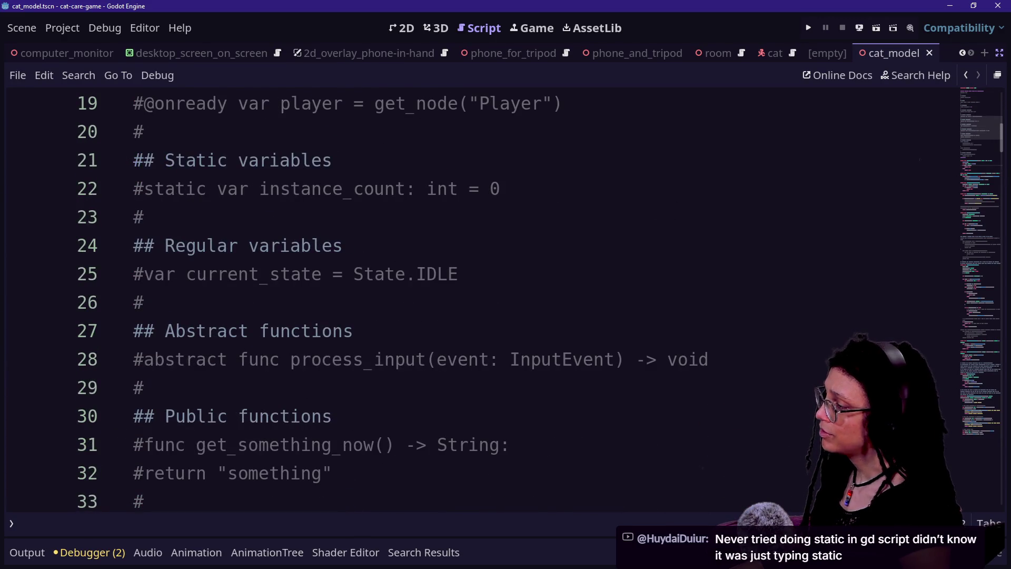
key("ctrl+shift+f")
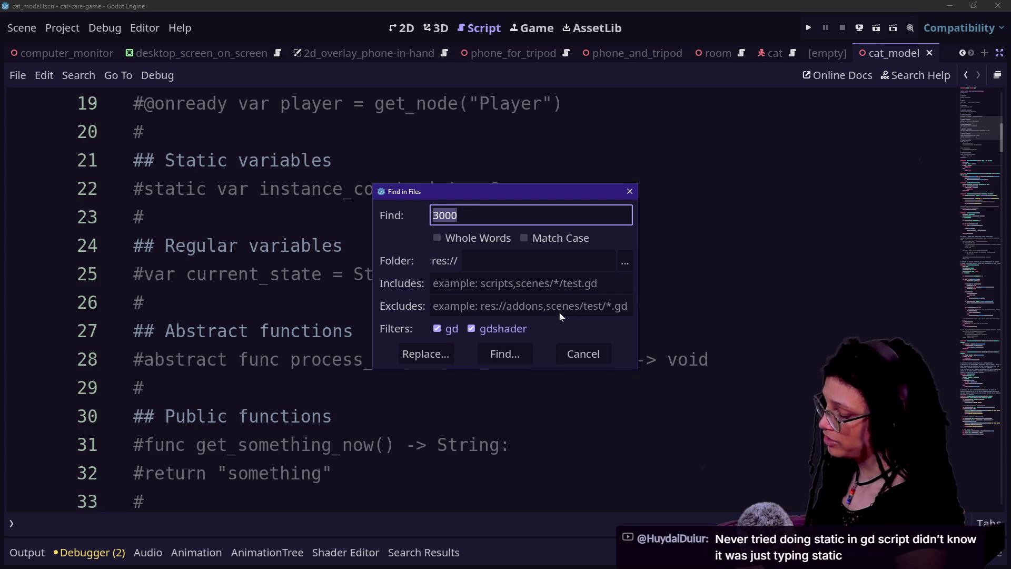
type("static var")
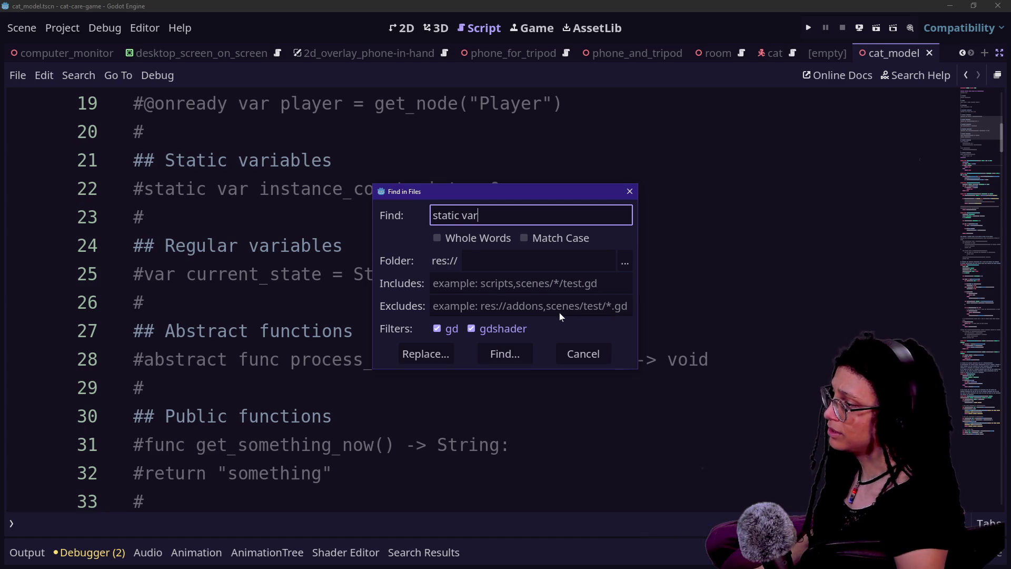
key("Return")
Browse the 76 matches and open the target_assigner_couch.gd script from its match.
key("shift+F12")
scroll(213, 372, "down", 10)
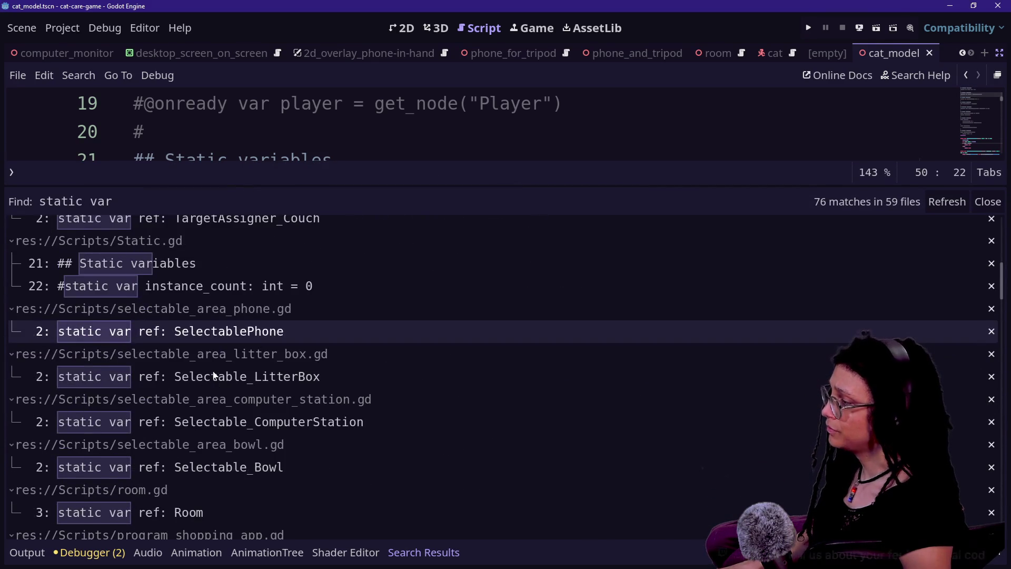
scroll(194, 301, "up", 3)
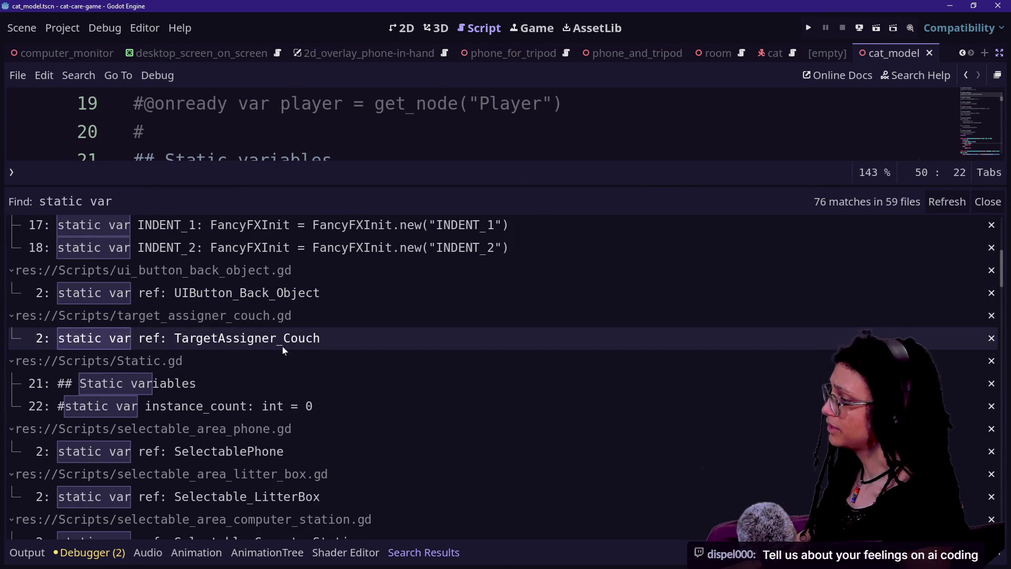
left_click(285, 340)
key("shift+F12")
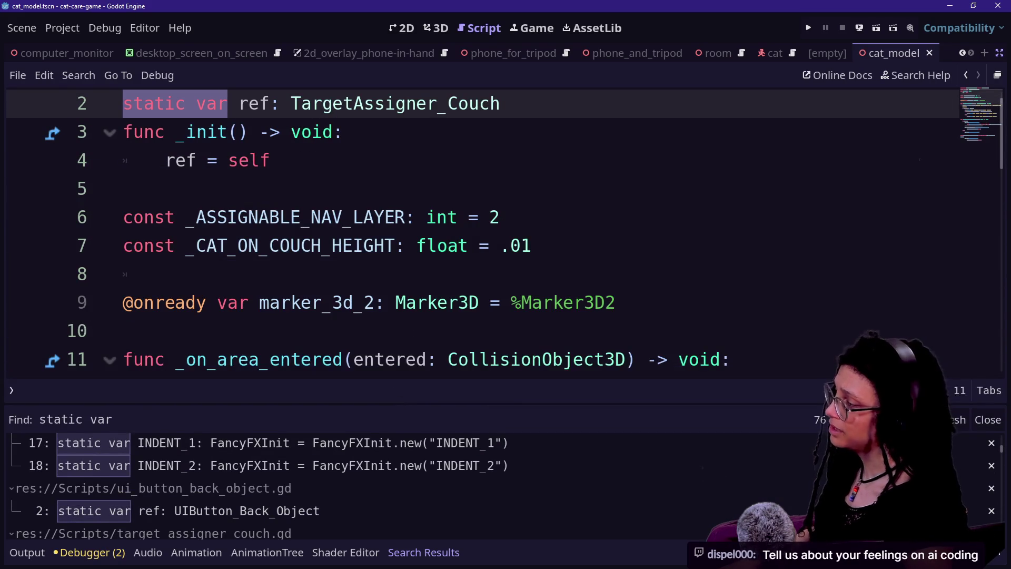
scroll(483, 229, "up", 1)
left_click(271, 103)
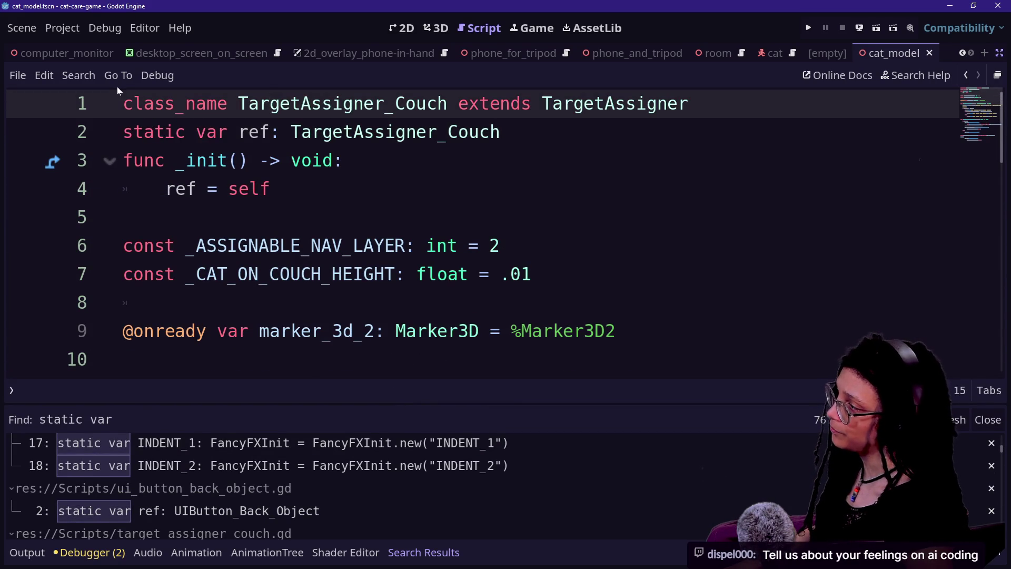
key("shift+Down")
key("shift+Down")
key("shift+Down")
key("Right")
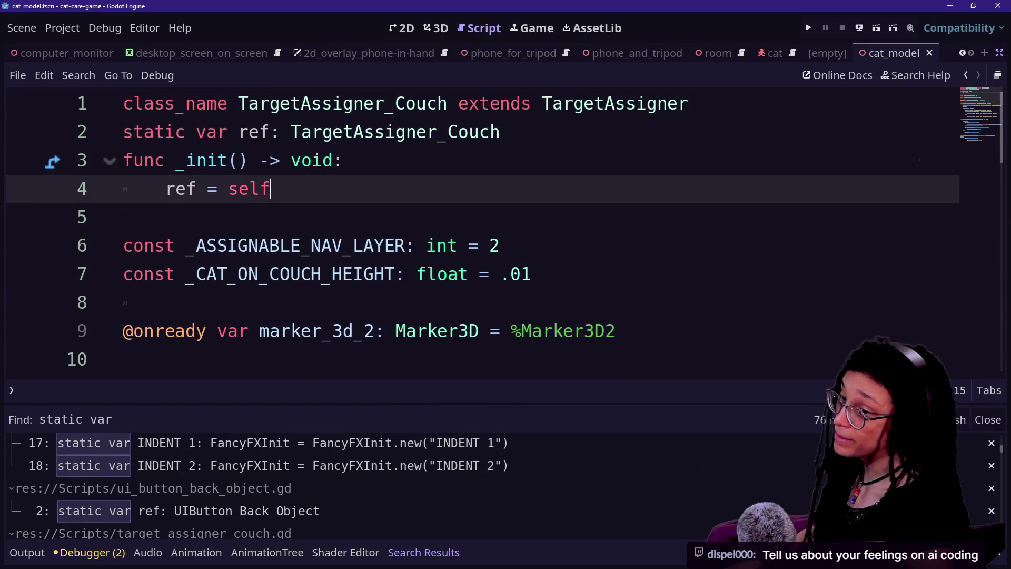
left_click(260, 132)
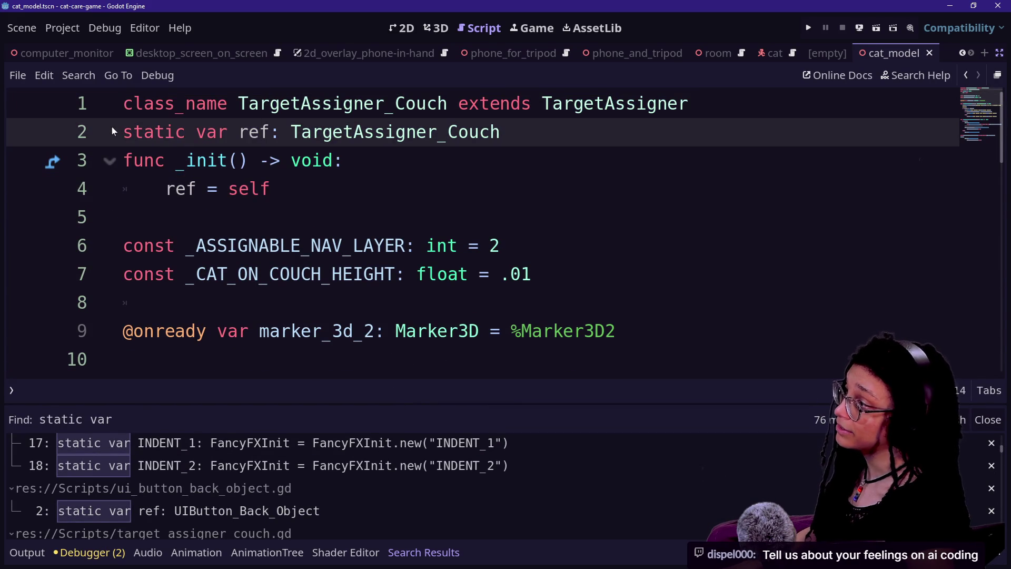
left_click(322, 160)
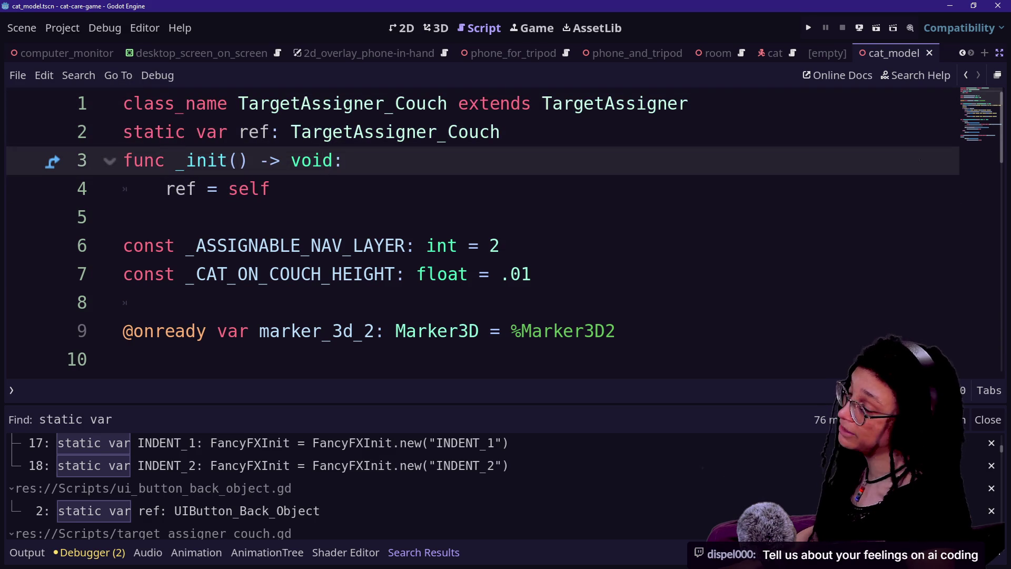
mouse_move(174, 131)
left_mouse_down()
mouse_move(501, 132)
mouse_move(459, 104)
mouse_move(531, 274)
mouse_move(605, 103)
mouse_move(196, 104)
mouse_move(123, 217)
left_mouse_up()
key("Right")
key("shift+Down")
key("shift+Down")
key("shift+Down")
left_click(123, 217)
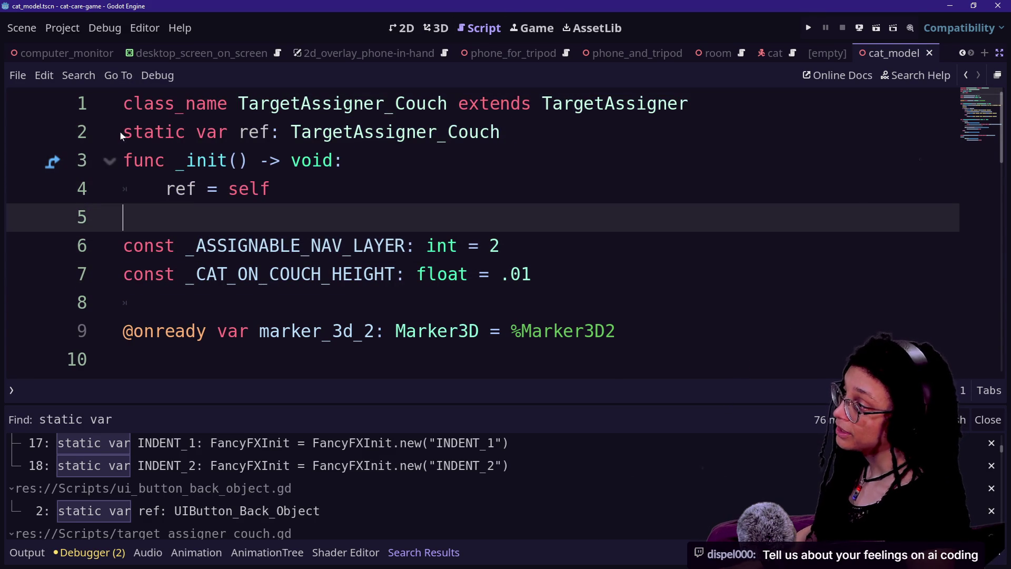
left_click_drag(501, 132, 133, 131)
left_click_drag(261, 160, 270, 161)
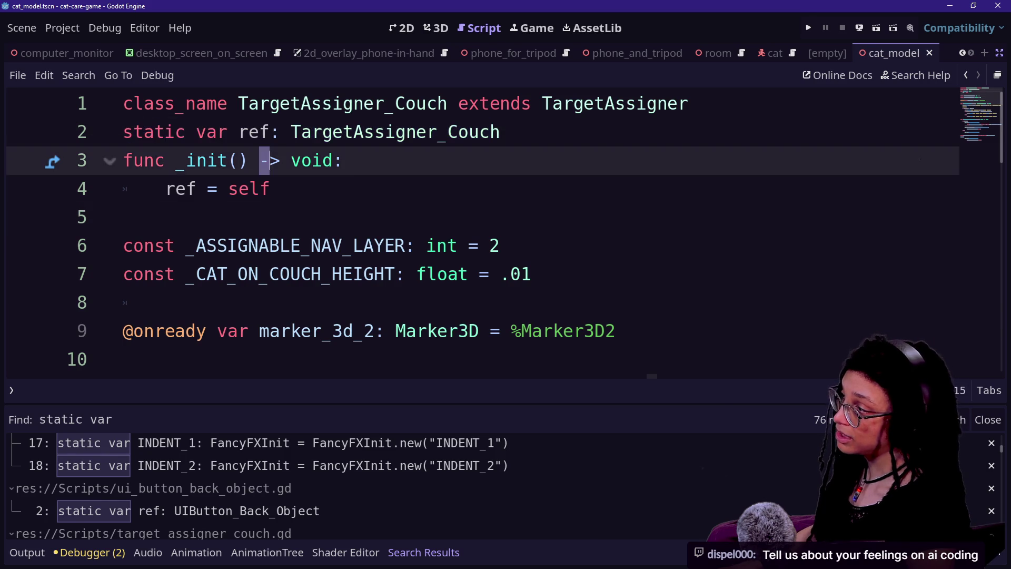
left_click(123, 217)
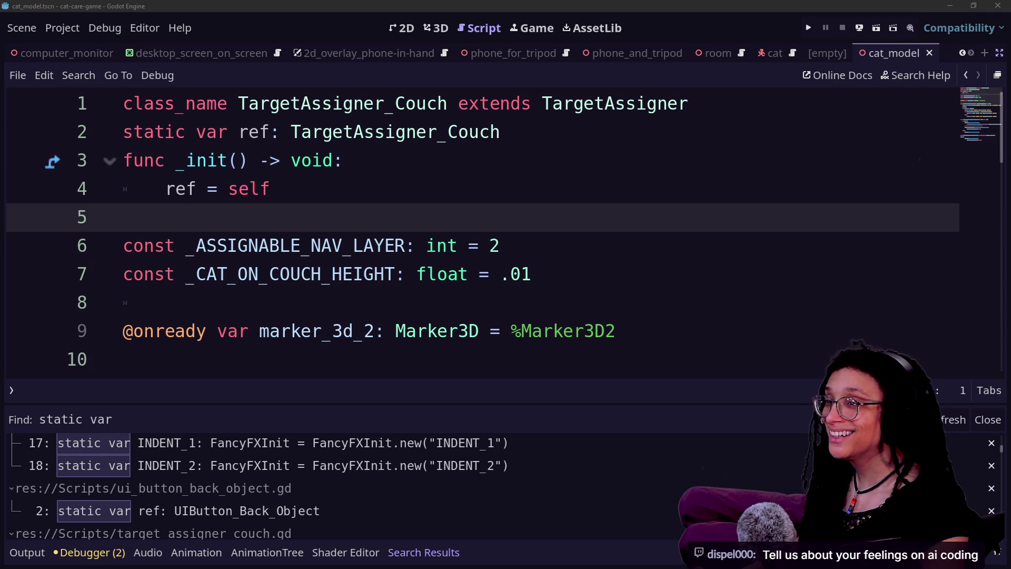
left_click(271, 189)
key("Down")
key("Down")
key("Up")
key("Up")
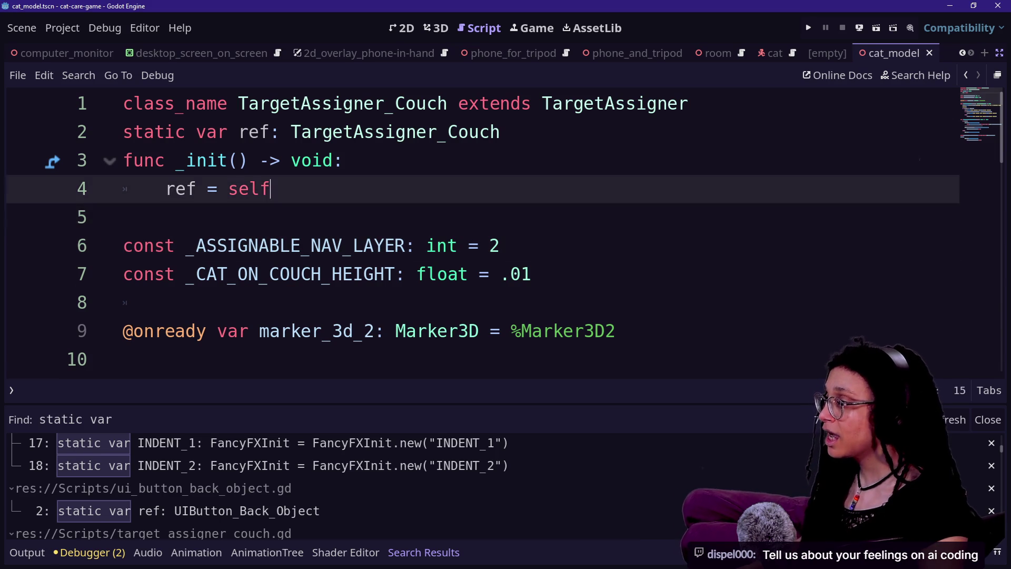
key("Down")
key("Down")
key("Down")
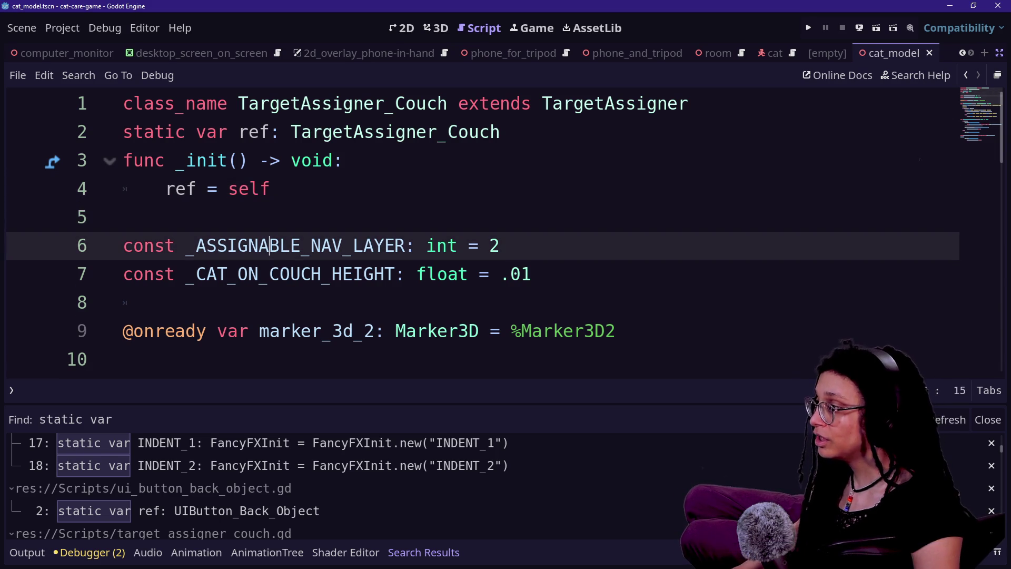
key("Down")
key("Up")
key("Home")
key("Down")
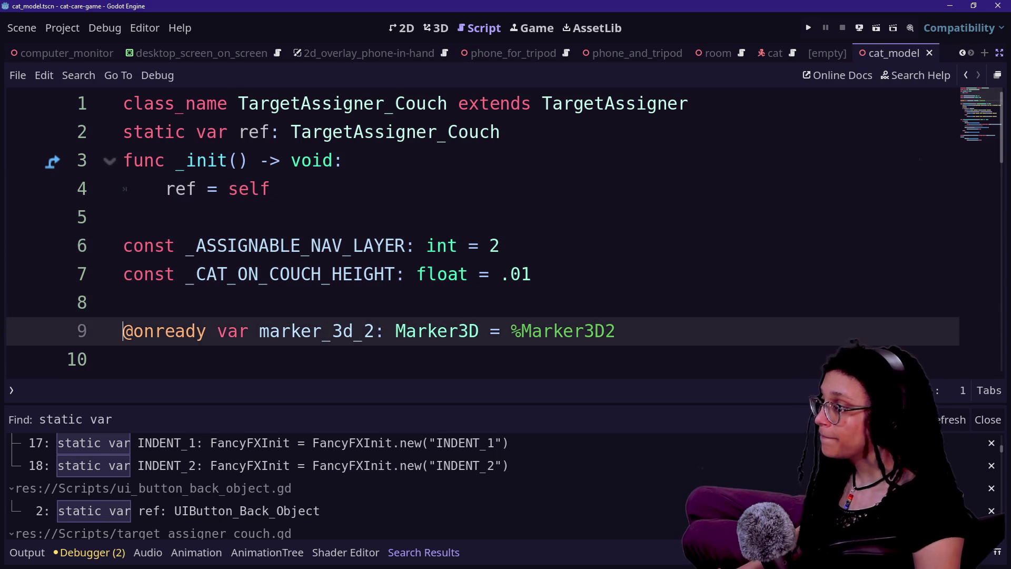
key("Down")
key("Down")
key("Down")
key("Down")
key("Down")
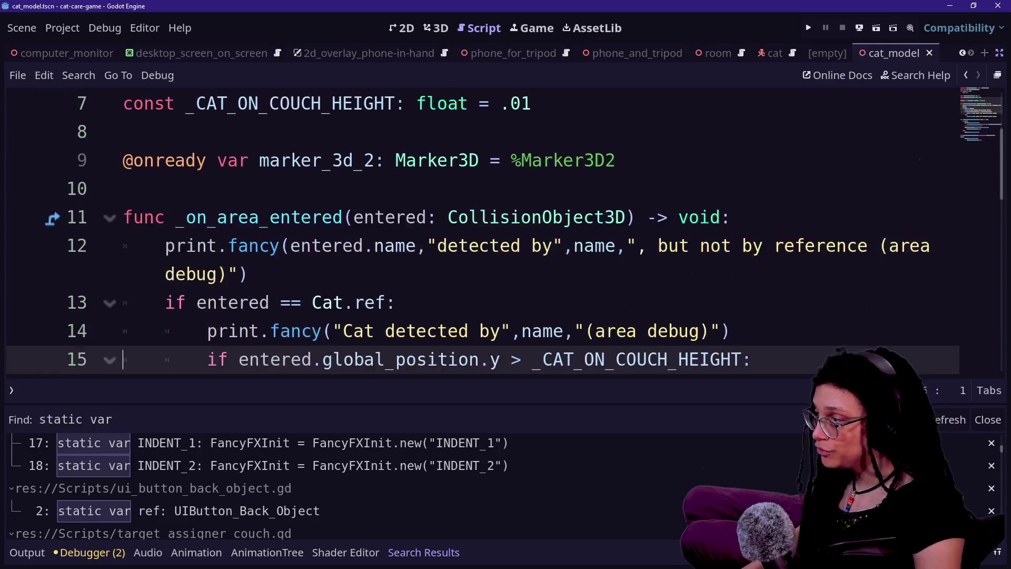
key("Down")
key("Down")
key("Down")
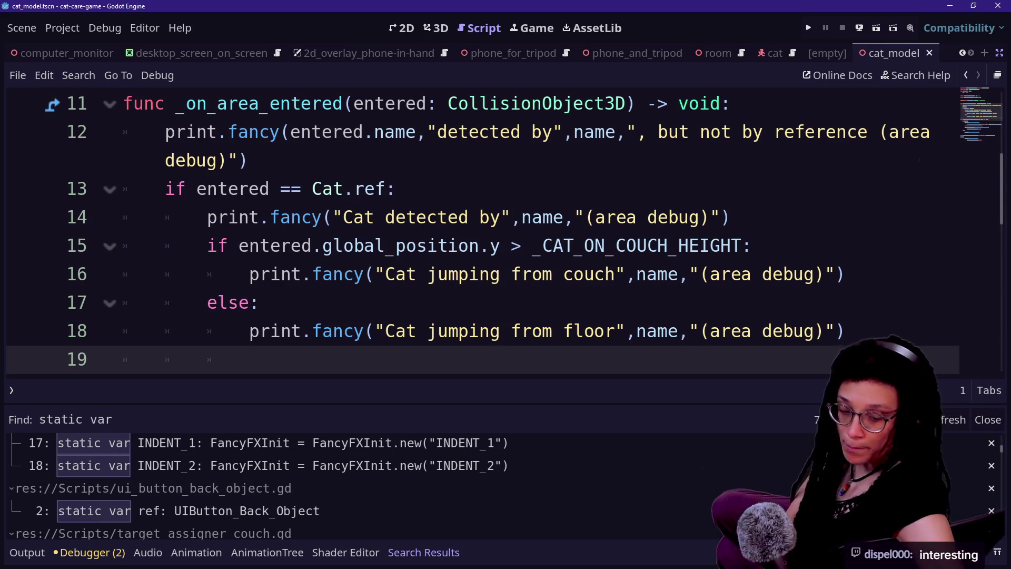
left_click(606, 217)
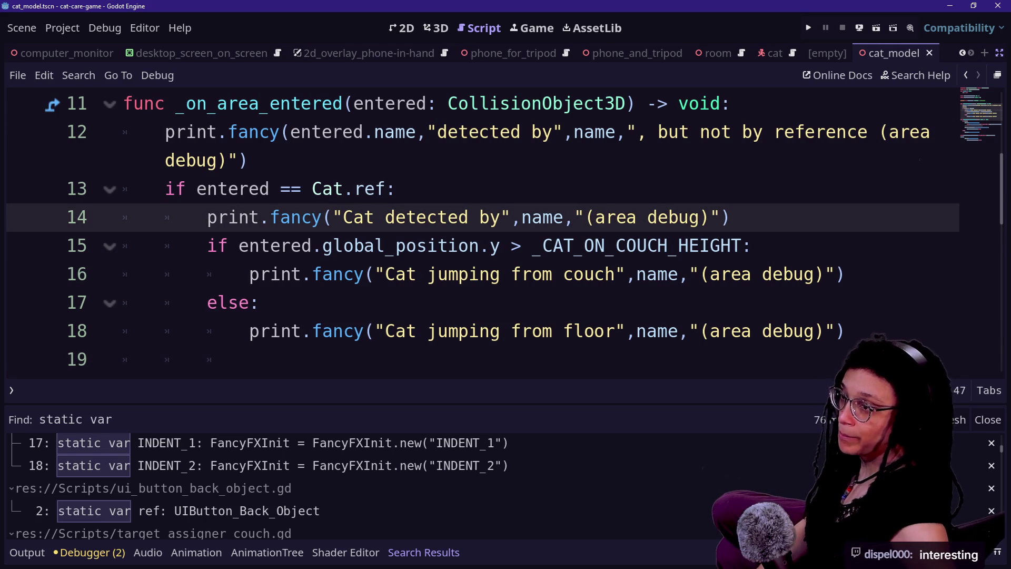
left_click_drag(606, 217, 521, 274)
left_click(521, 274)
scroll(520, 274, "up", 2)
key("ctrl+alt+o")
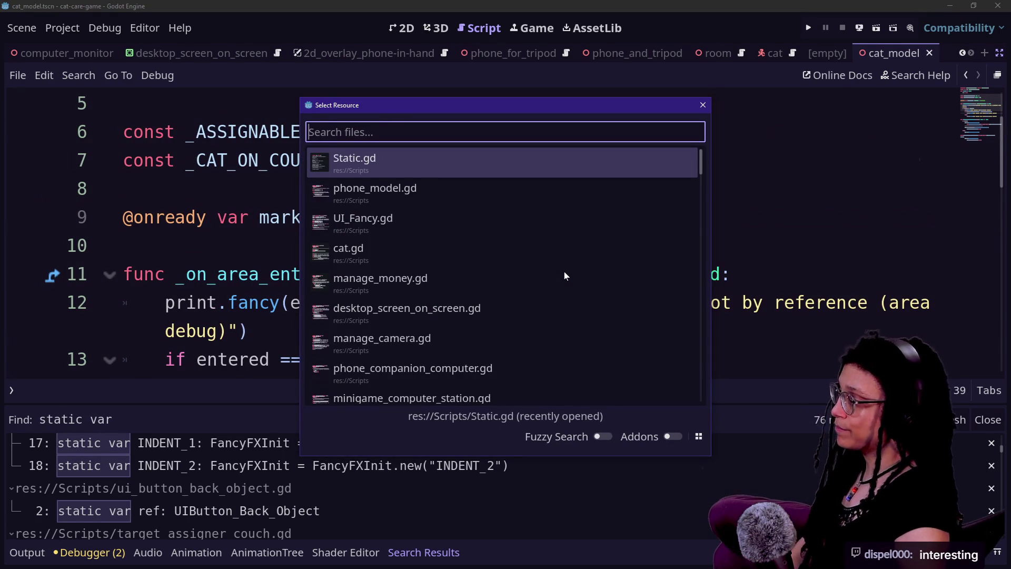
key("Escape")
key("ctrl+alt+o")
type("phus")
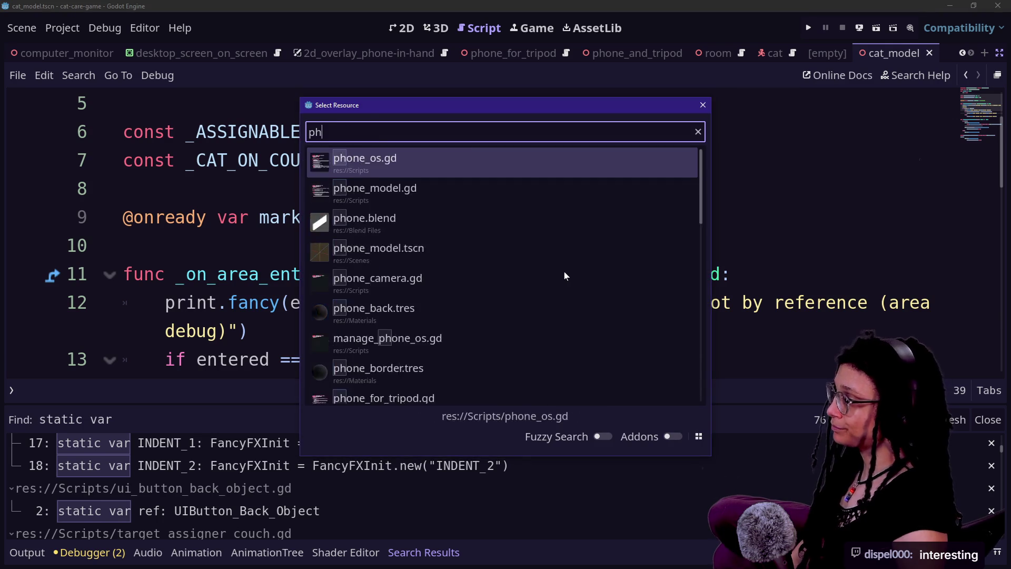
key("Escape")
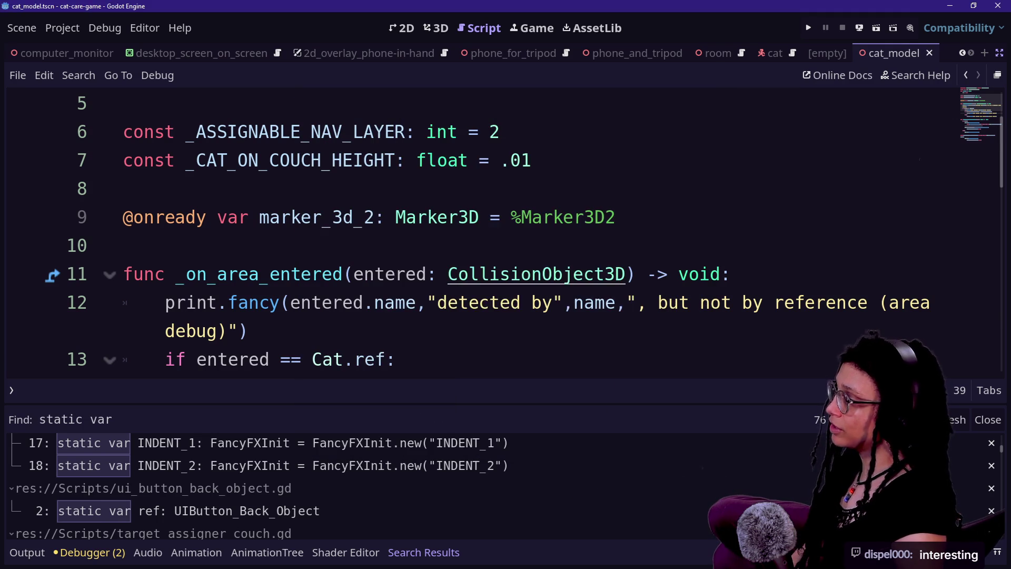
key("ctrl+shift+f")
type("Physics")
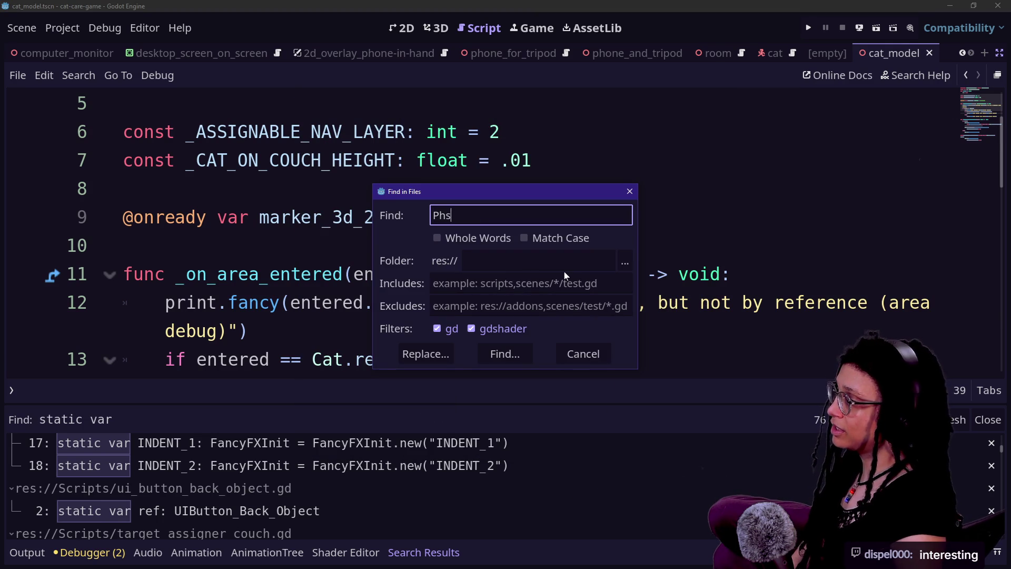
key("Return")
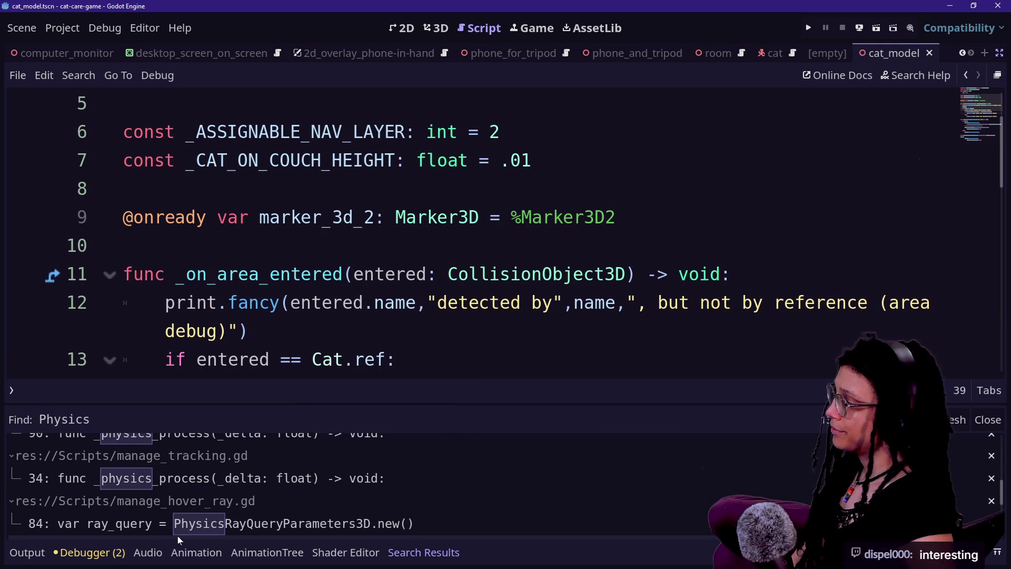
left_click(179, 523)
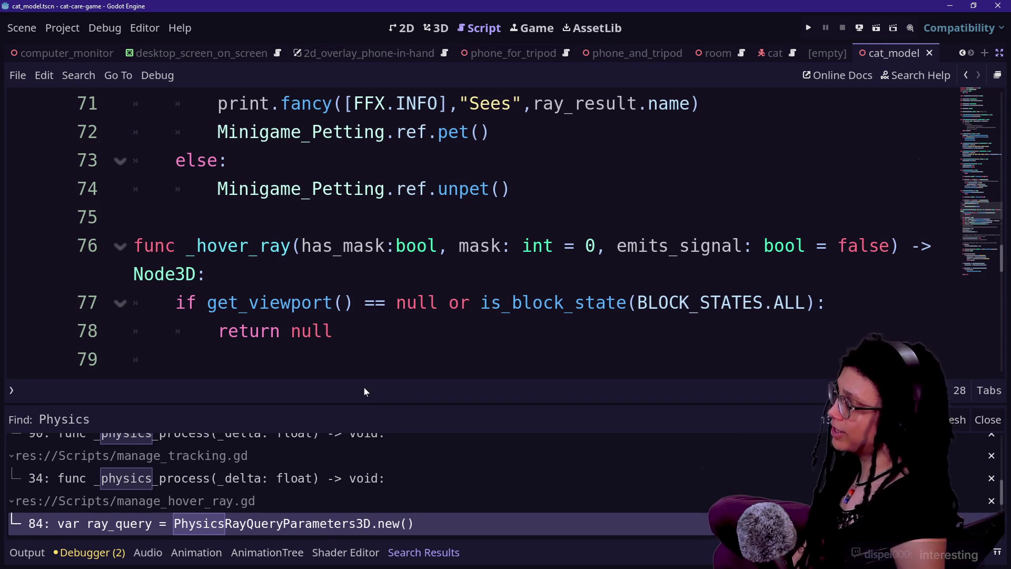
key("Escape")
scroll(366, 389, "down", 3)
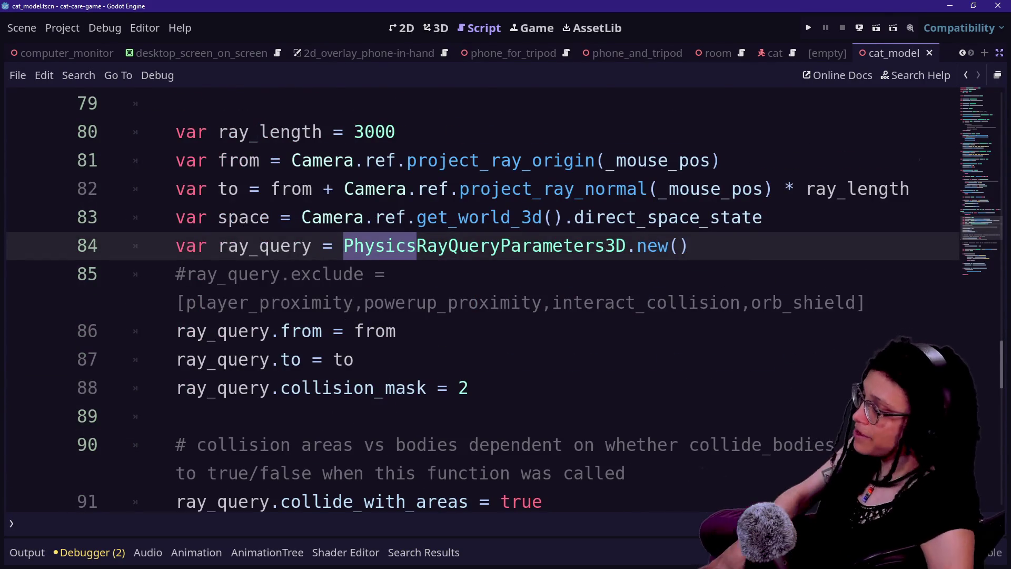
scroll(366, 390, "down", 2)
scroll(366, 390, "down", 2)
scroll(366, 389, "down", 5)
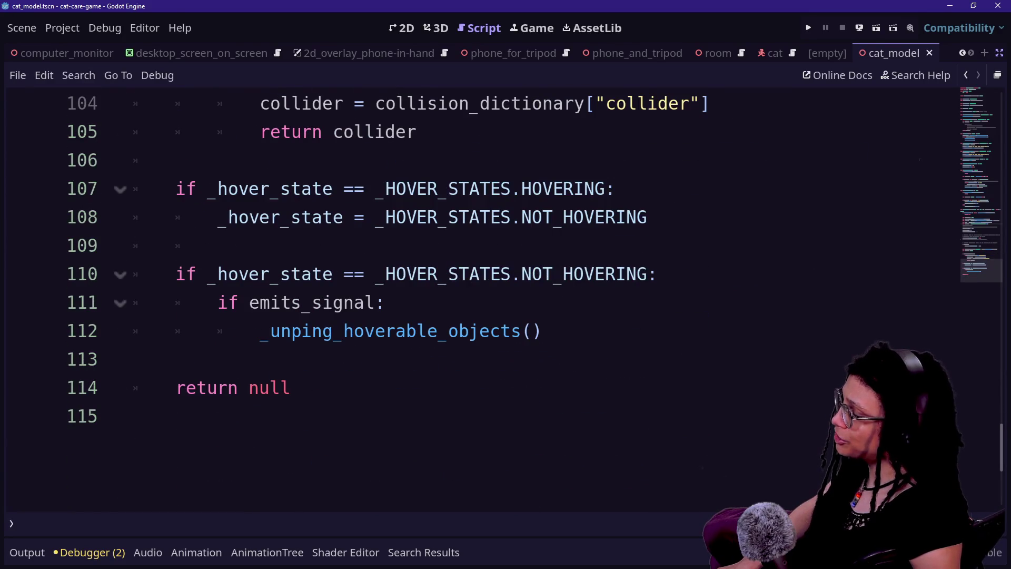
scroll(366, 390, "up", 9)
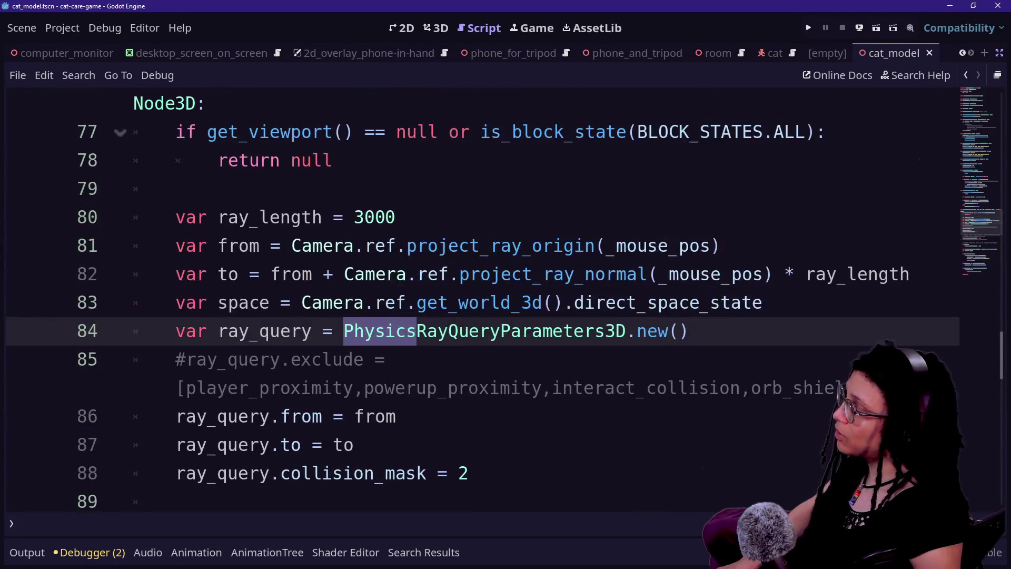
left_click(442, 303)
left_click(199, 331)
left_click(443, 302)
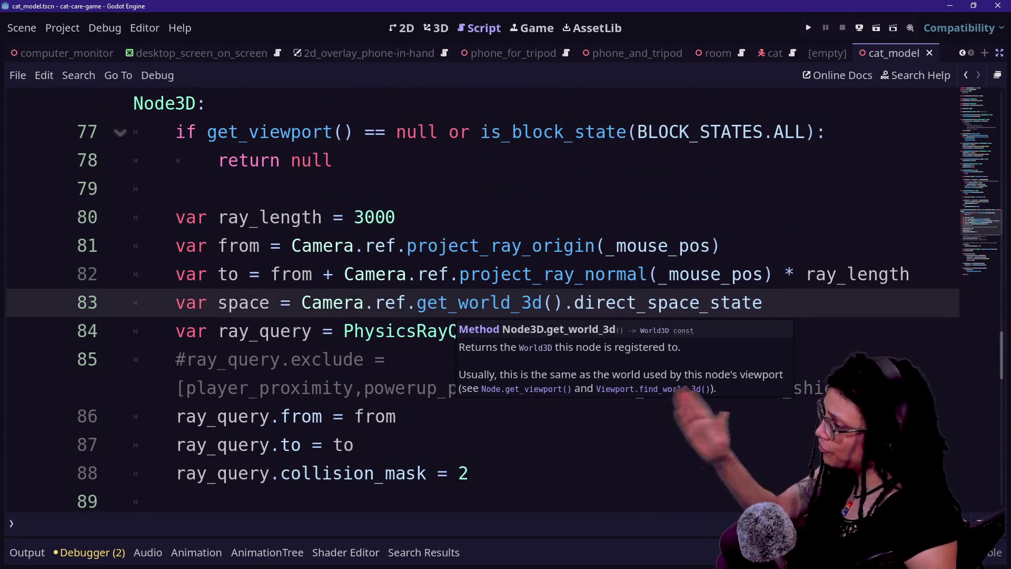
left_click(177, 389)
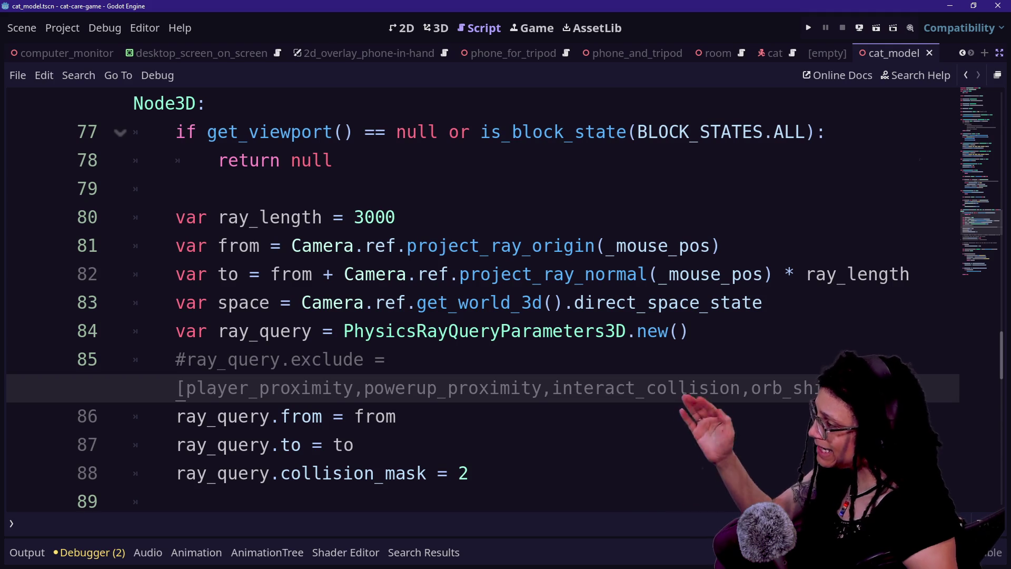
left_click(407, 303)
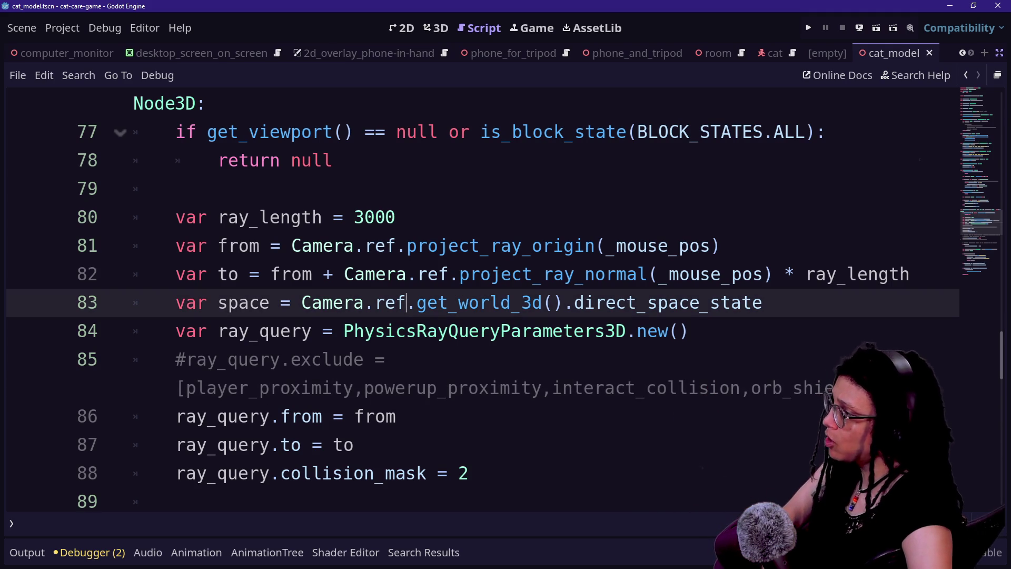
left_click_drag(219, 217, 462, 274)
left_click(479, 274)
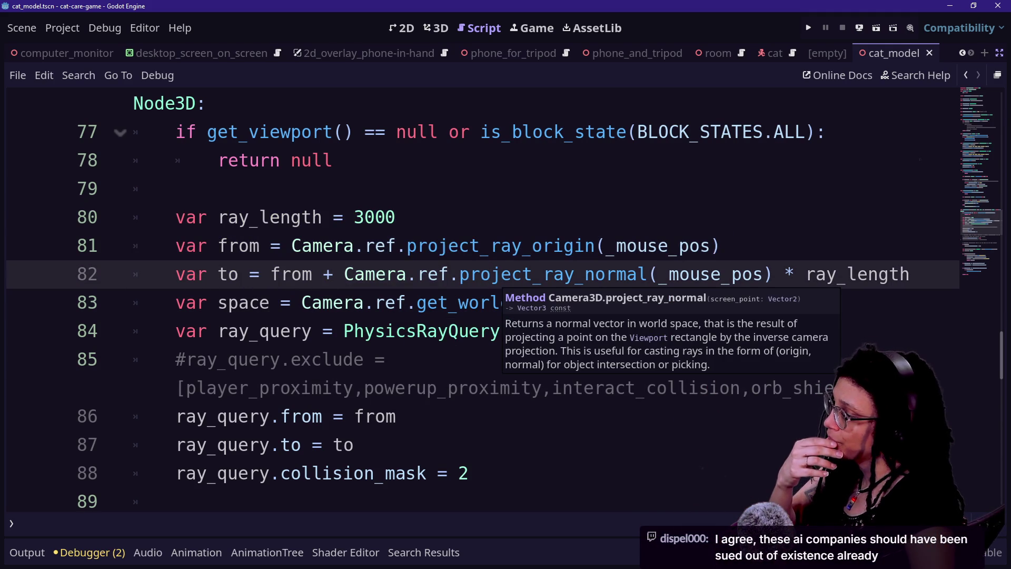
left_click_drag(210, 473, 176, 502)
left_click(469, 474)
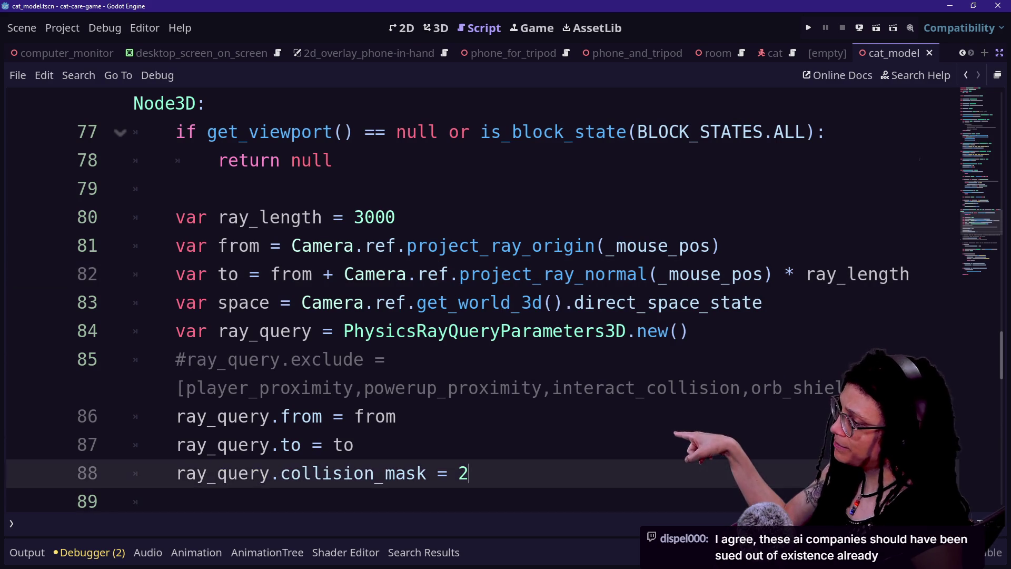
scroll(495, 337, "up", 2)
right_click(496, 337)
key("Escape")
scroll(495, 337, "up", 2)
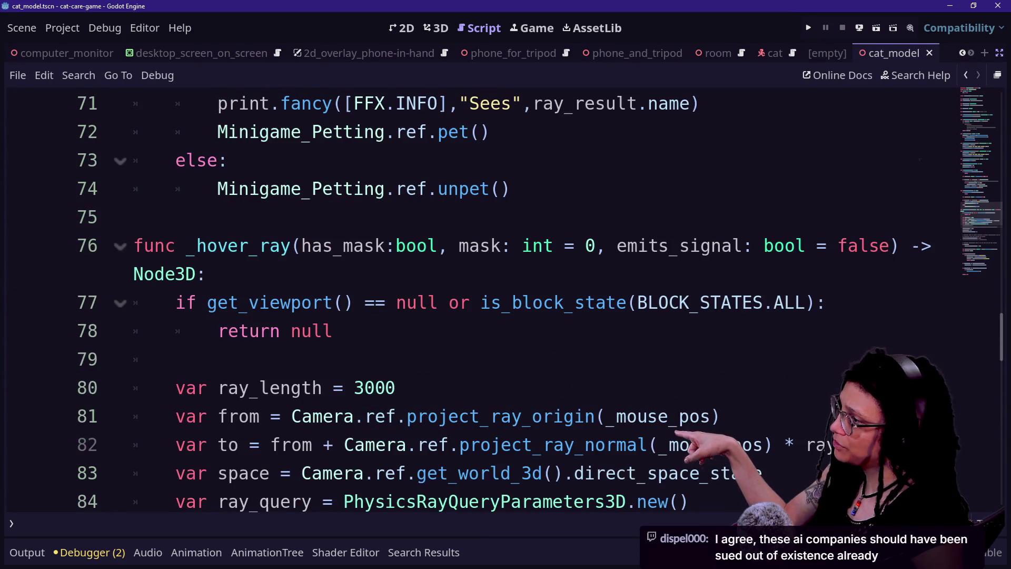
scroll(495, 337, "down", 2)
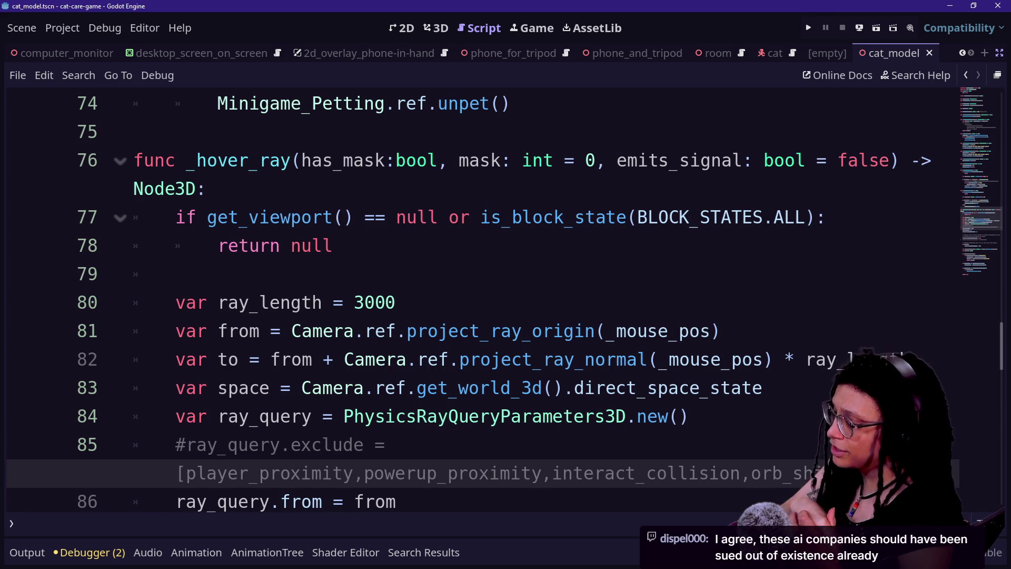
left_click(424, 359)
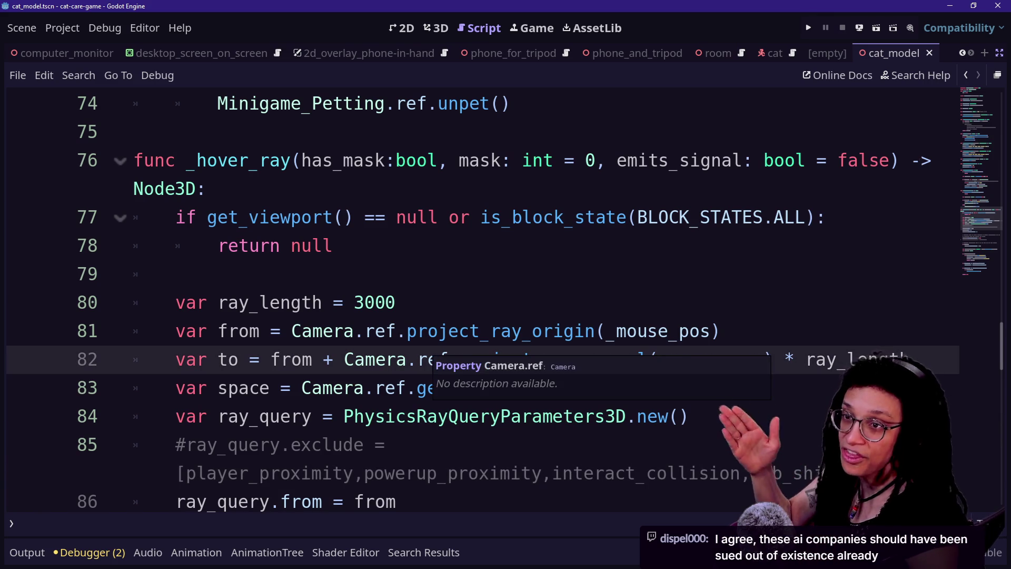
key("Down")
key("Down")
key("Down")
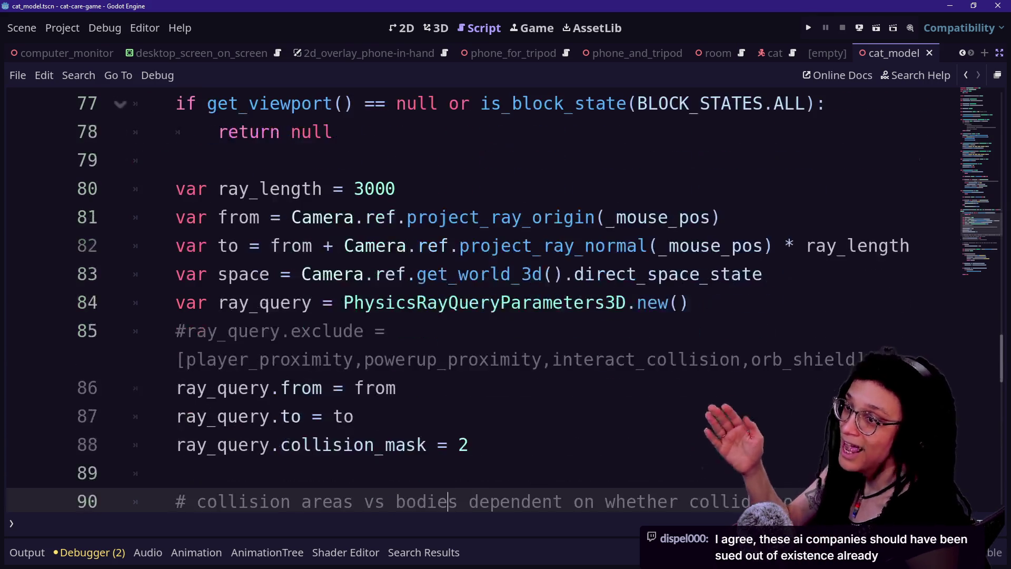
key("Down")
key("Up")
key("Up")
key("Down")
key("Down")
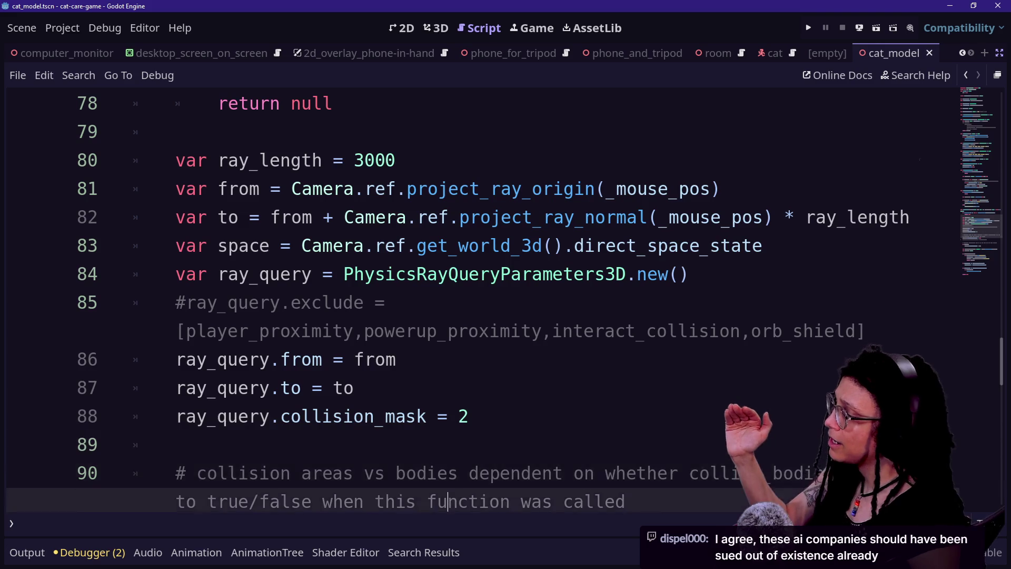
scroll(448, 501, "down", 4)
key("Up")
key("Up")
key("Up")
key("Down")
key("Down")
key("Down")
key("Down")
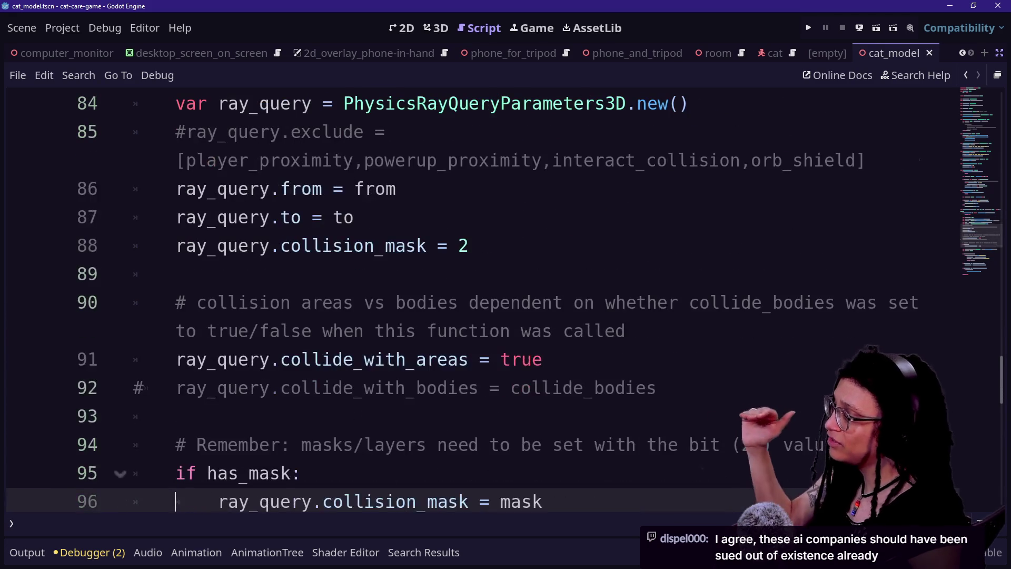
key("Down")
key("Down")
key("Down")
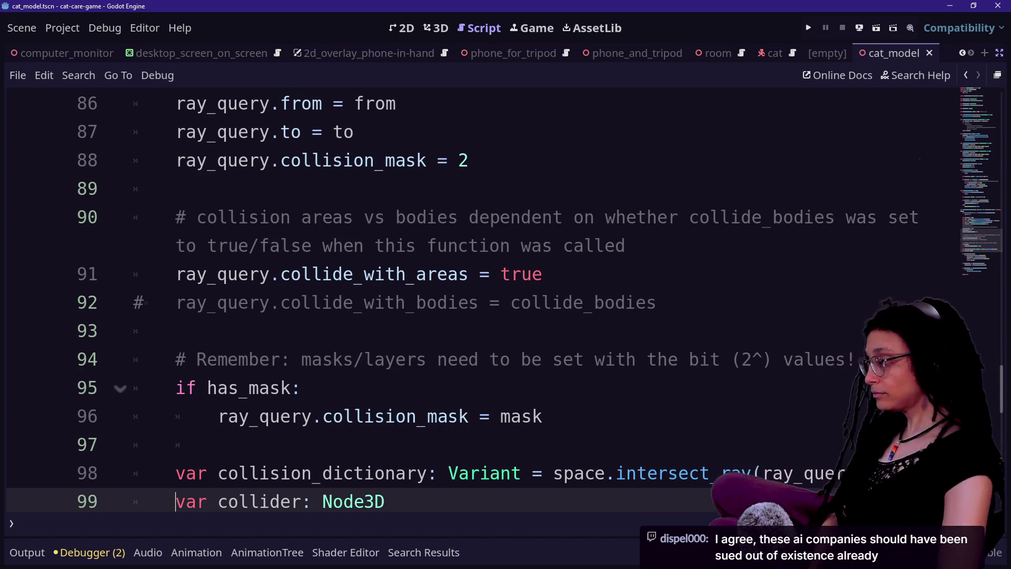
key("Down")
key("Down")
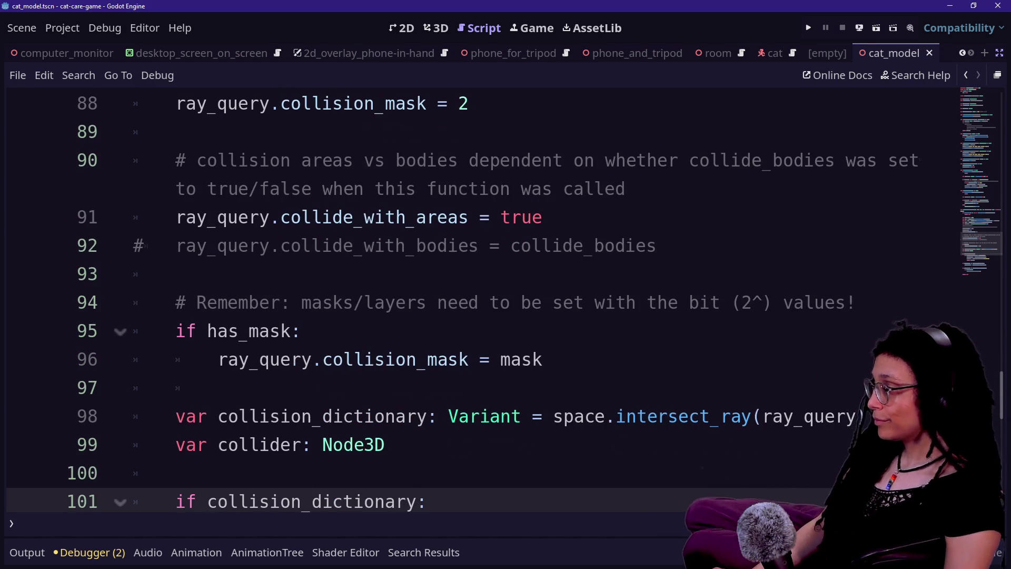
mouse_move(260, 217)
left_mouse_down()
mouse_move(615, 245)
mouse_move(548, 217)
mouse_move(196, 217)
mouse_move(544, 217)
left_mouse_up()
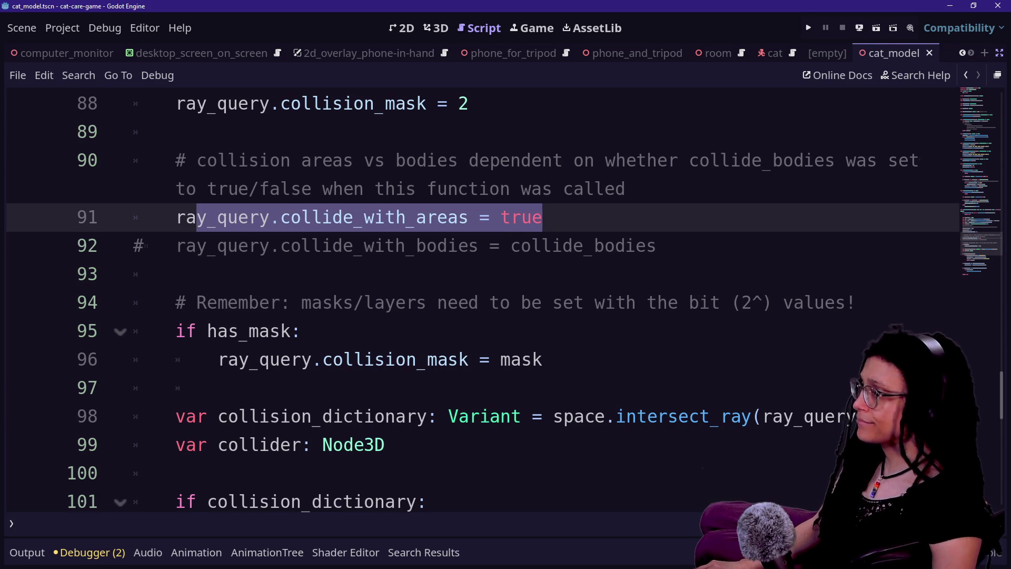
mouse_move(548, 217)
left_mouse_down()
mouse_move(206, 217)
mouse_move(437, 246)
mouse_move(132, 217)
mouse_move(548, 217)
left_mouse_up()
left_click_drag(259, 246, 658, 245)
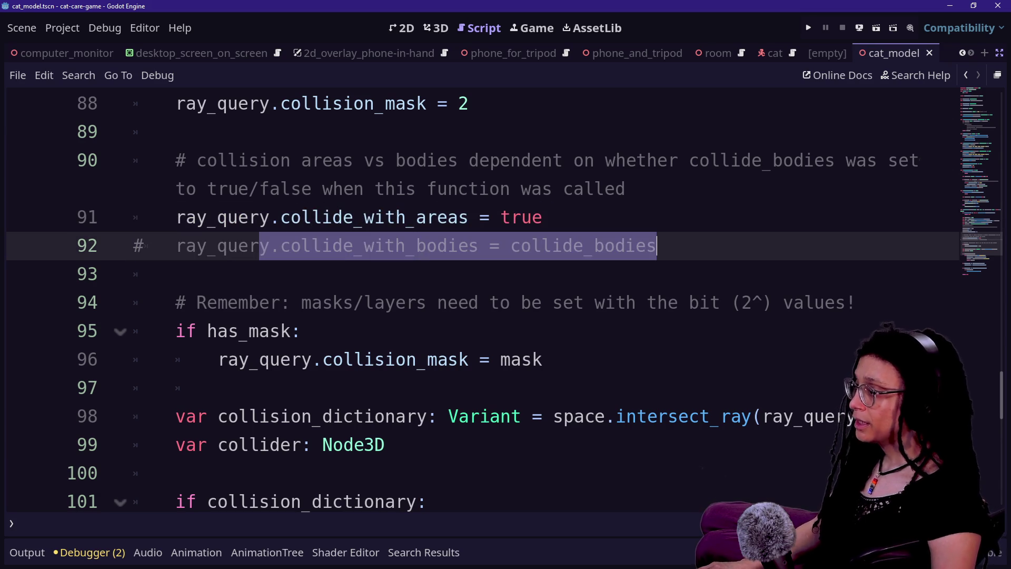
left_click(658, 246)
left_click_drag(182, 274, 301, 331)
left_click(302, 331)
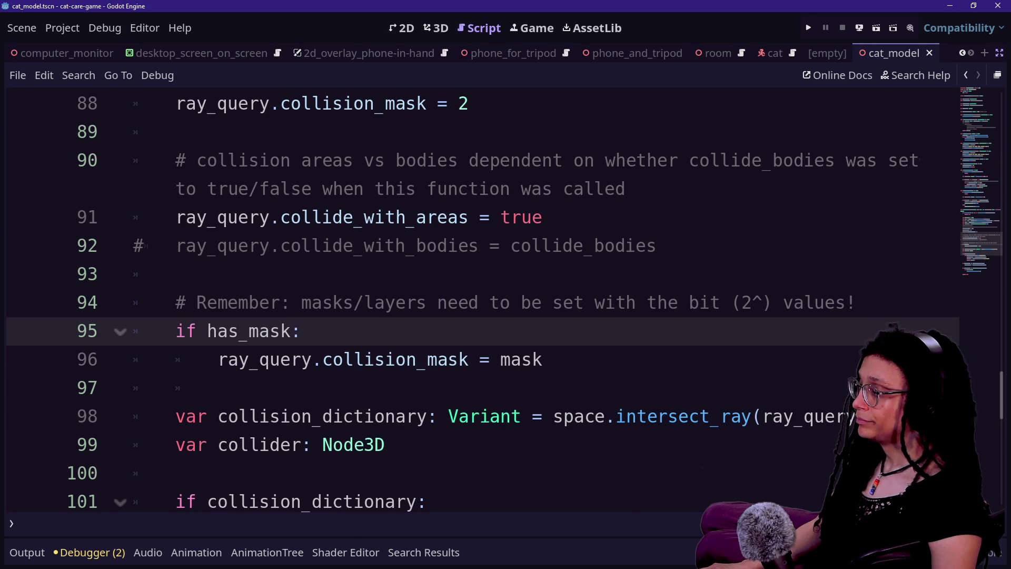
left_click(521, 359)
key("Down")
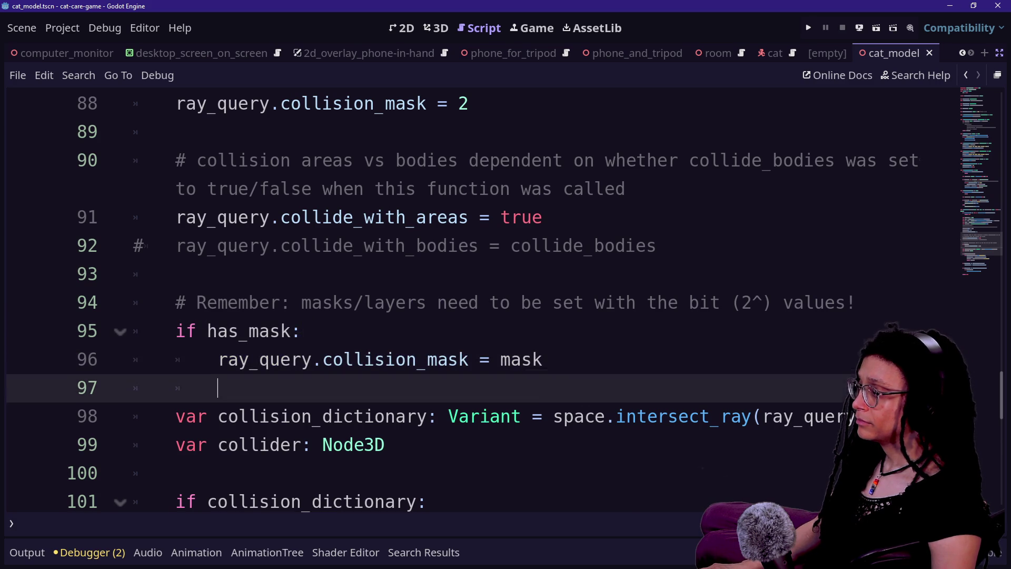
key("Up")
key("Up")
key("Up")
key("Down")
key("Down")
key("Down")
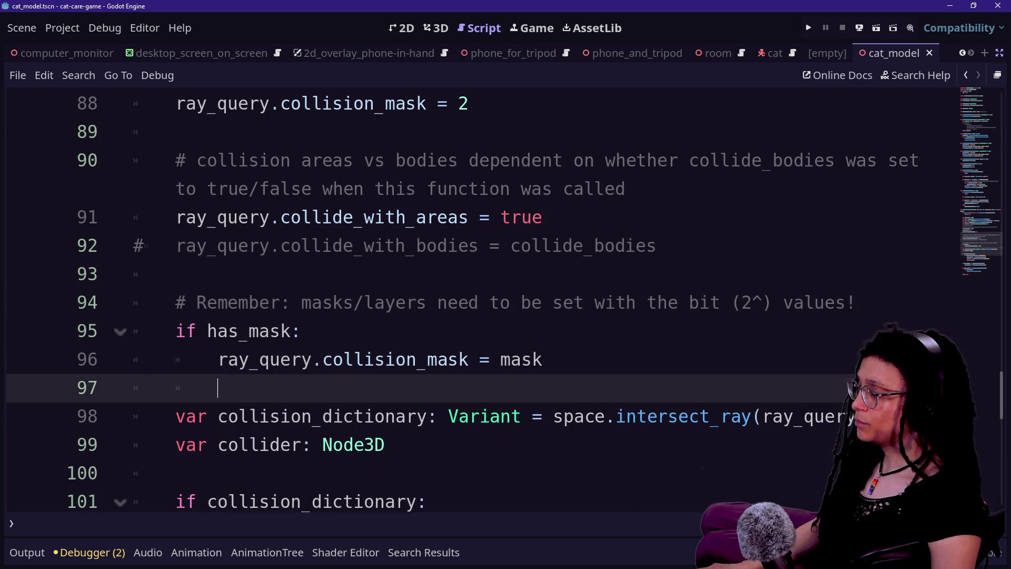
left_click_drag(354, 359, 218, 387)
scroll(474, 305, "down", 1)
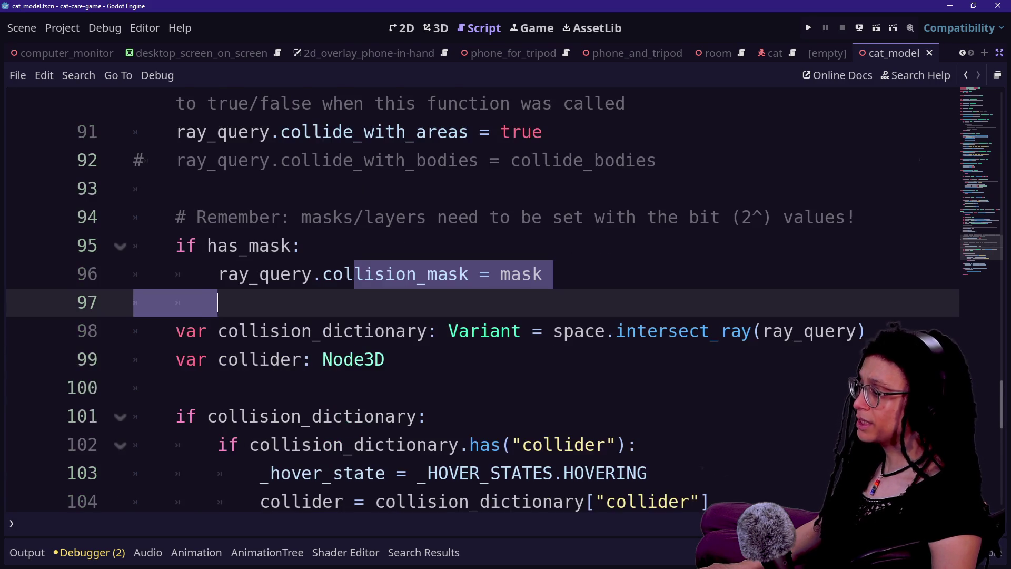
left_click(250, 331)
left_click_drag(238, 331, 564, 331)
left_click(386, 444)
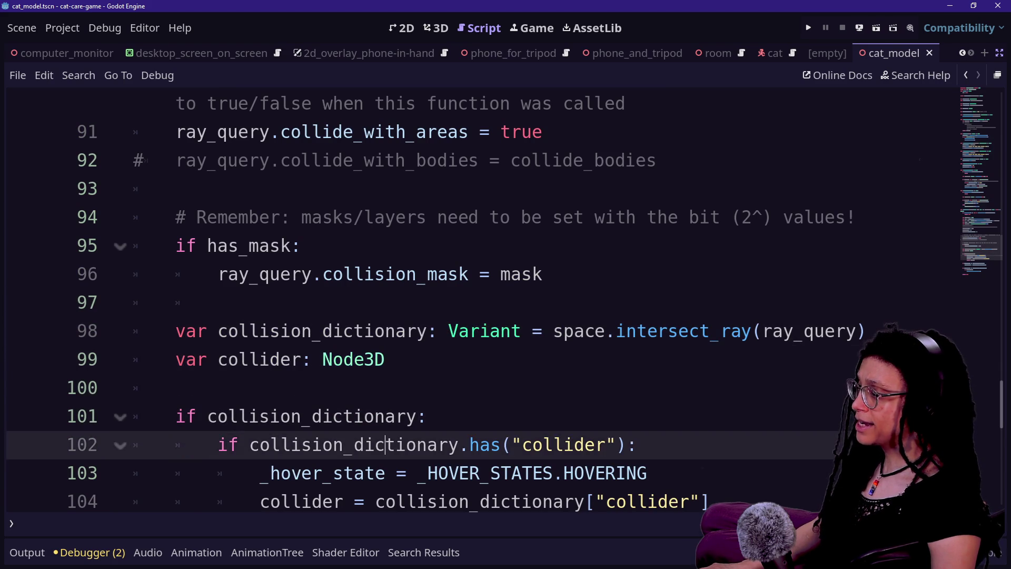
scroll(386, 444, "down", 3)
left_click_drag(375, 302, 491, 445)
left_click(418, 331)
left_click(417, 388)
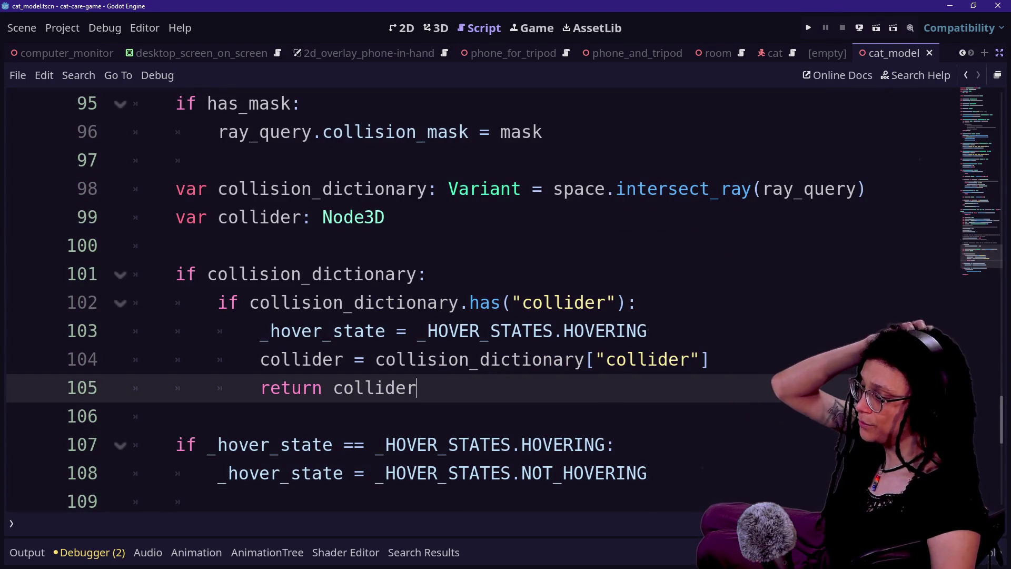
left_click(219, 500)
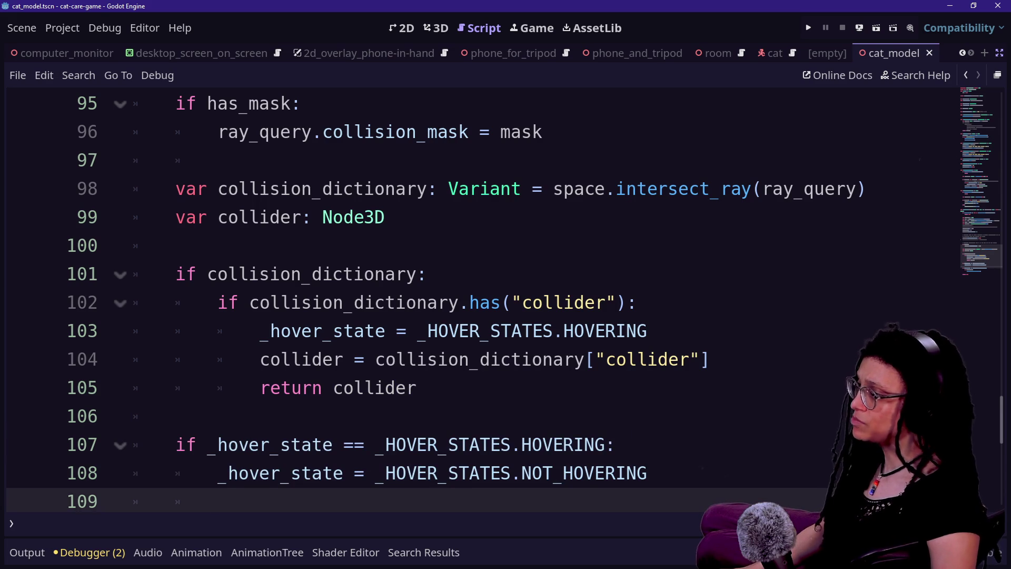
scroll(305, 285, "down", 3)
scroll(306, 285, "up", 4)
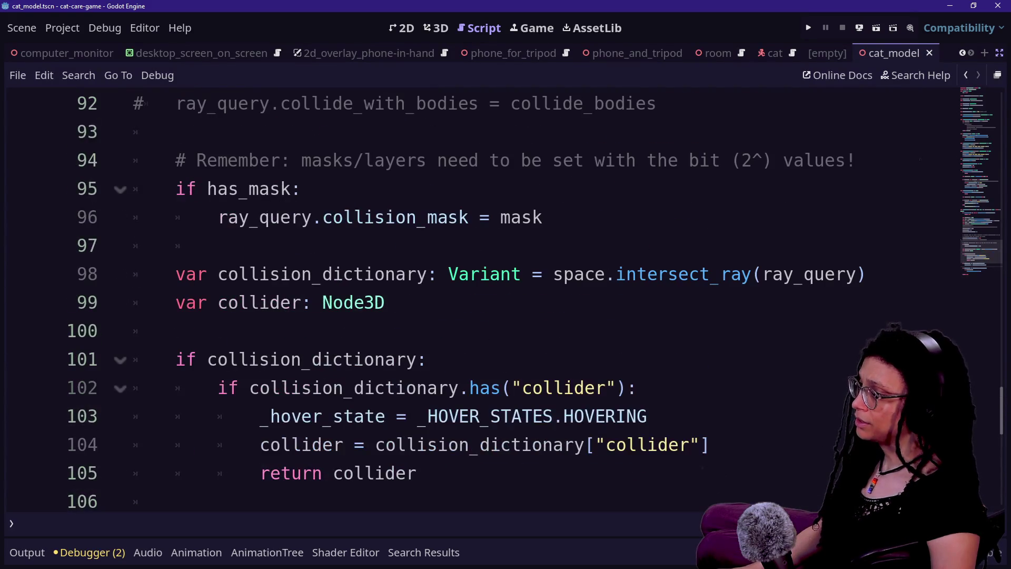
left_click(385, 302)
scroll(506, 300, "up", 8)
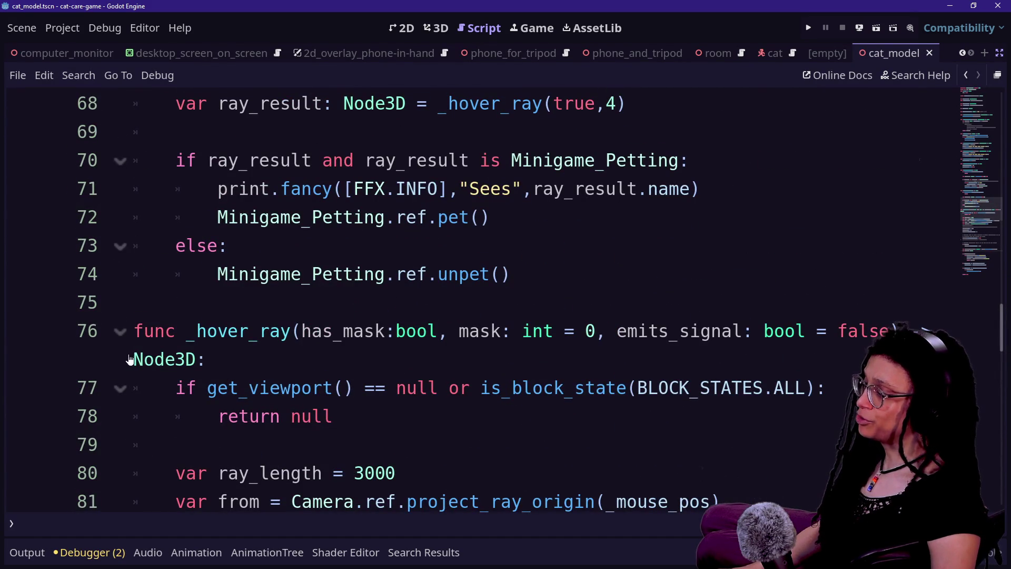
left_click_drag(124, 359, 207, 360)
left_click(207, 359)
scroll(506, 300, "down", 9)
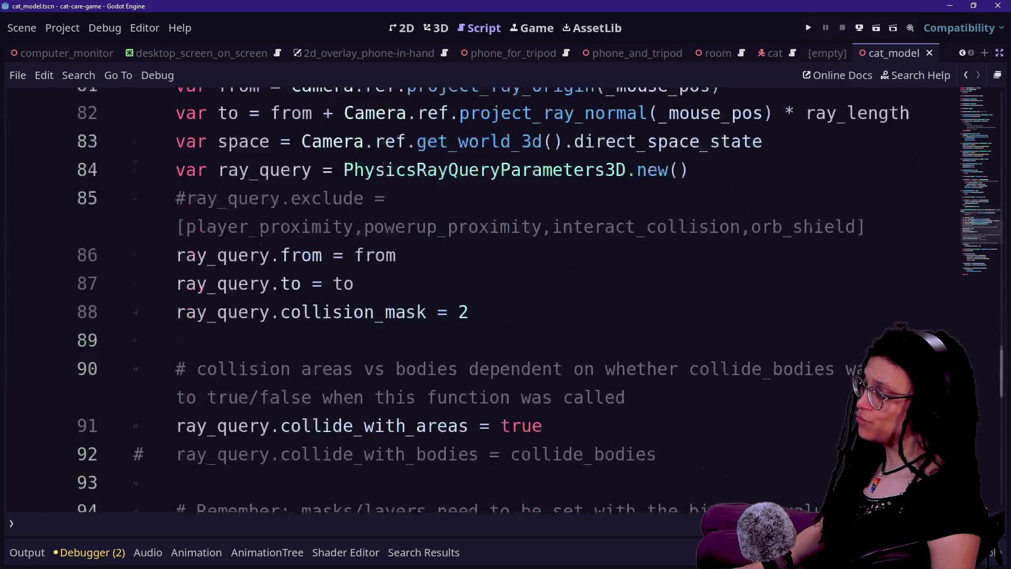
scroll(505, 300, "down", 2)
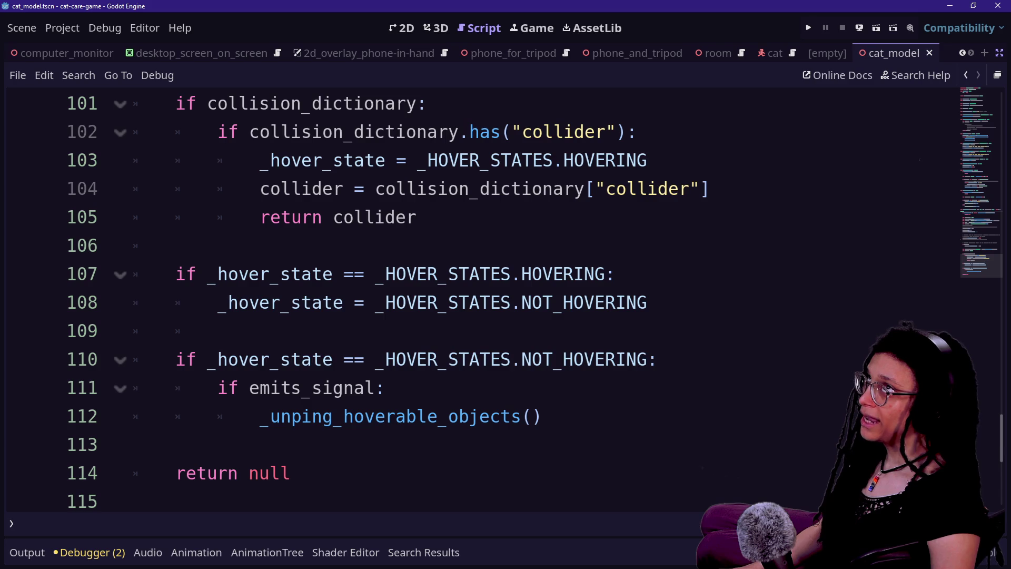
mouse_move(463, 308)
scroll(464, 308, "up", 1)
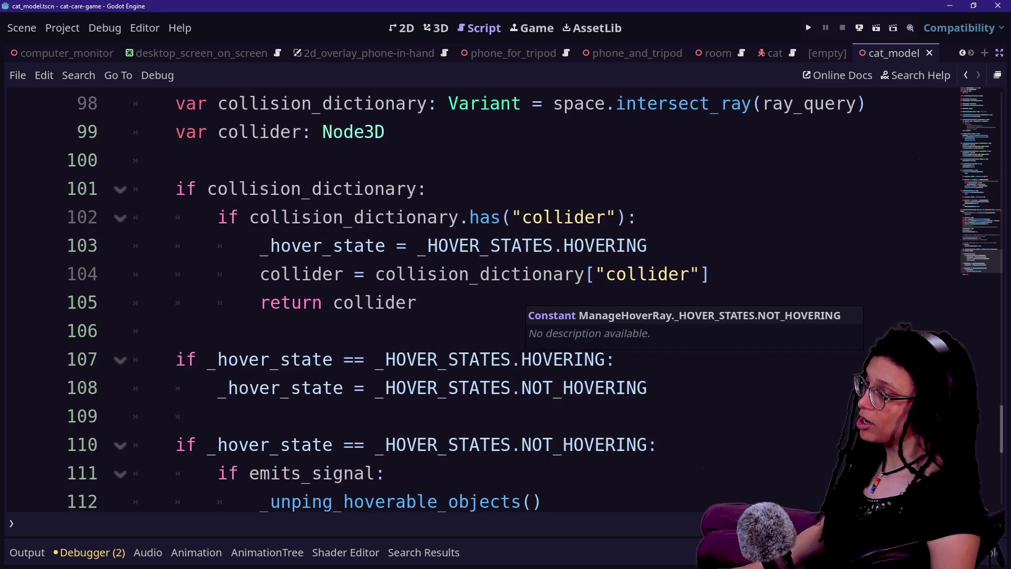
scroll(464, 308, "up", 9)
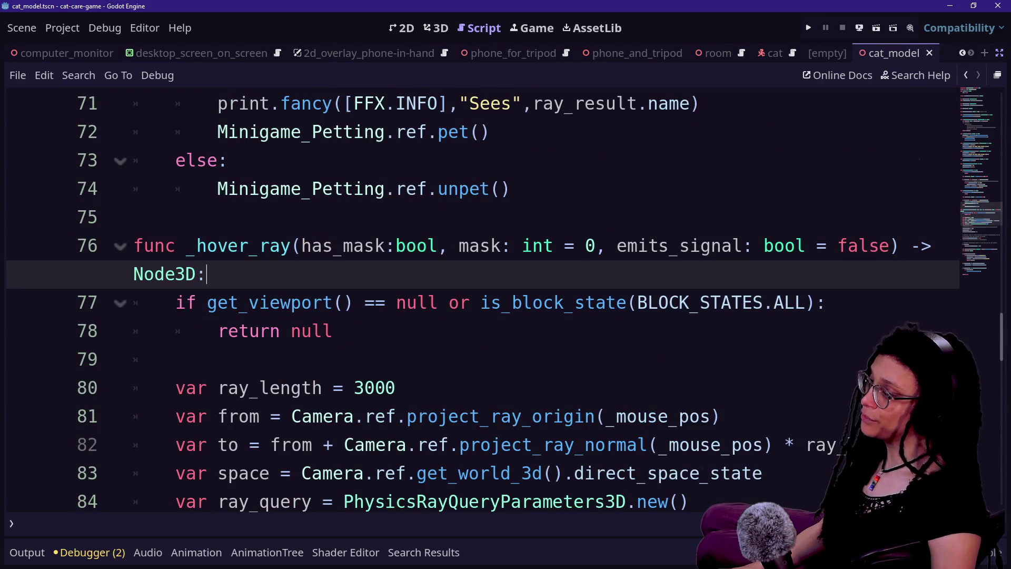
scroll(464, 308, "down", 8)
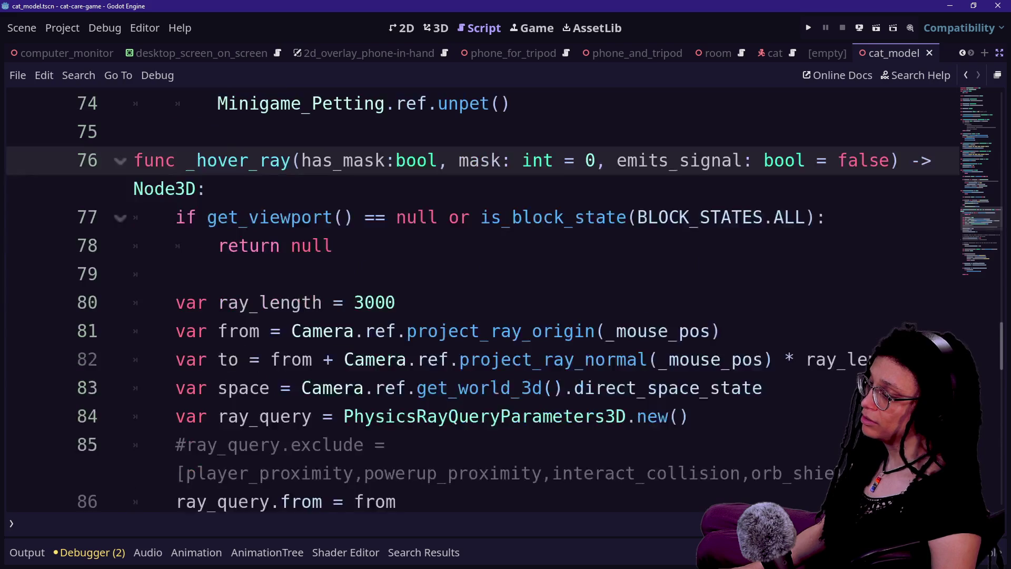
scroll(463, 308, "down", 3)
scroll(464, 308, "up", 2)
left_click_drag(135, 103, 417, 302)
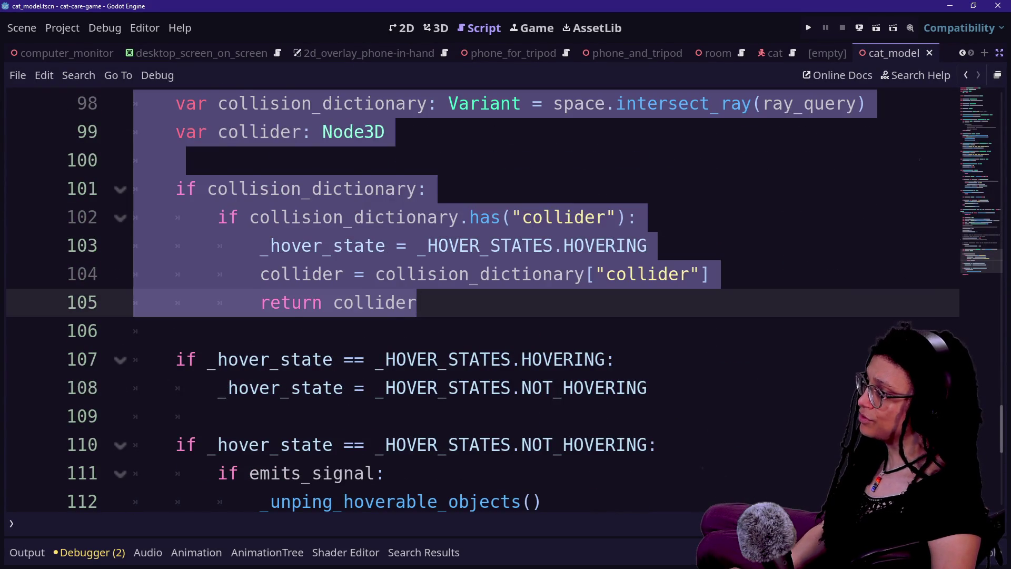
scroll(463, 308, "up", 1)
left_click(386, 217, "shift")
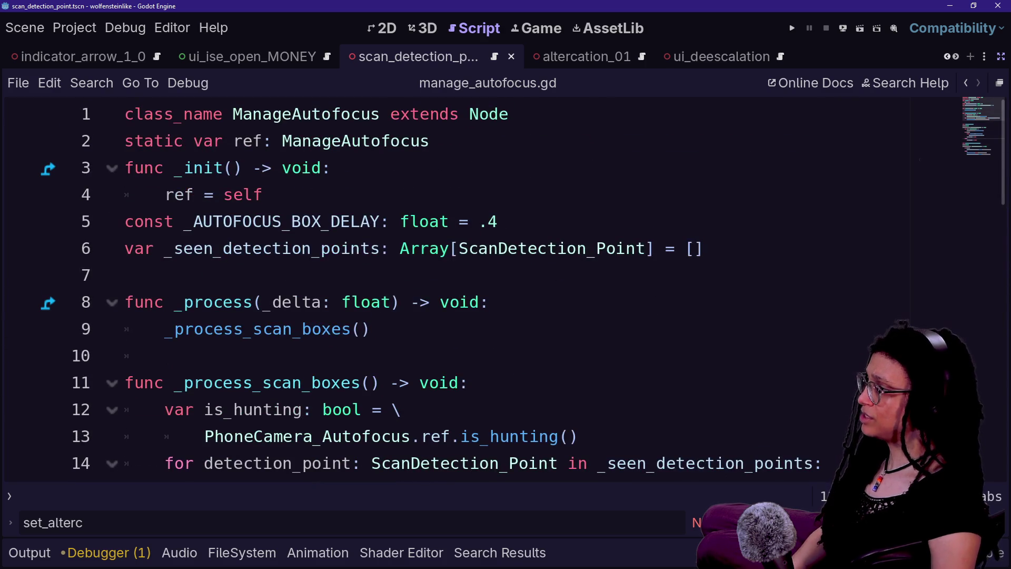
Open ui_deescalation.gd from the recent files in quick open.
key("alt+shift+o")
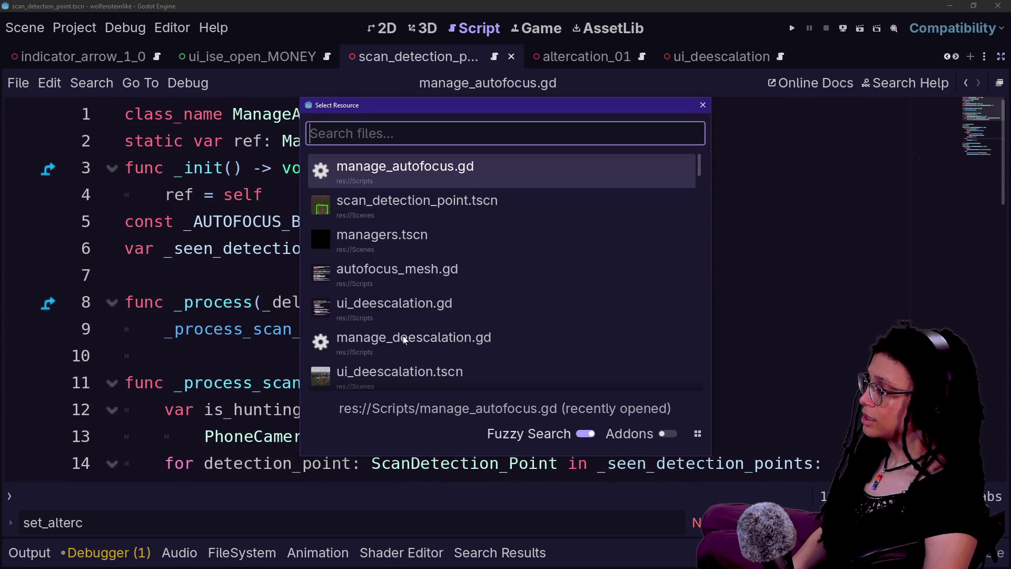
key("Down")
key("Down")
key("Down")
key("Return")
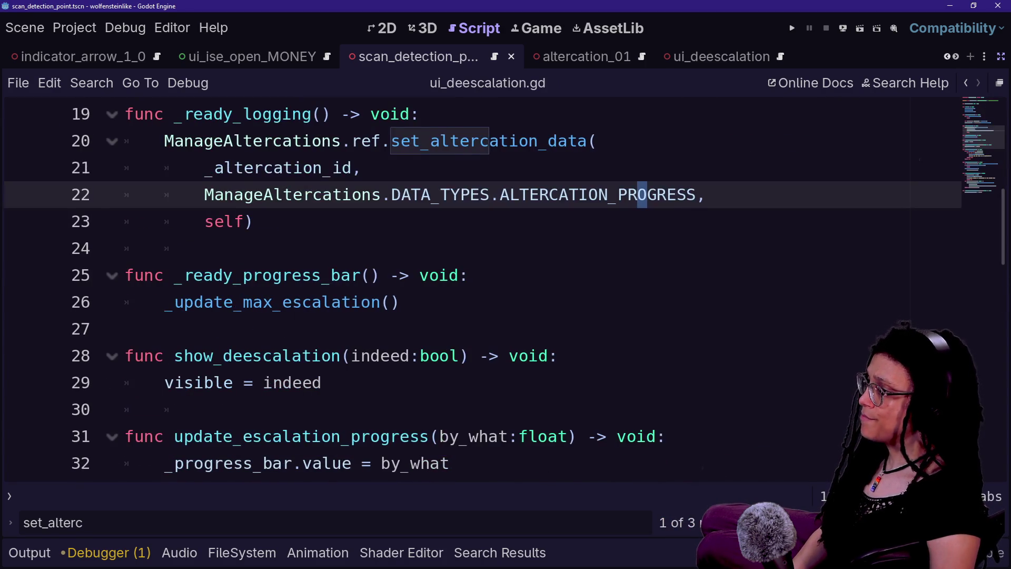
Add a blank line after _update_max_escalation() in _ready_progress_bar.
scroll(475, 289, "down", 2)
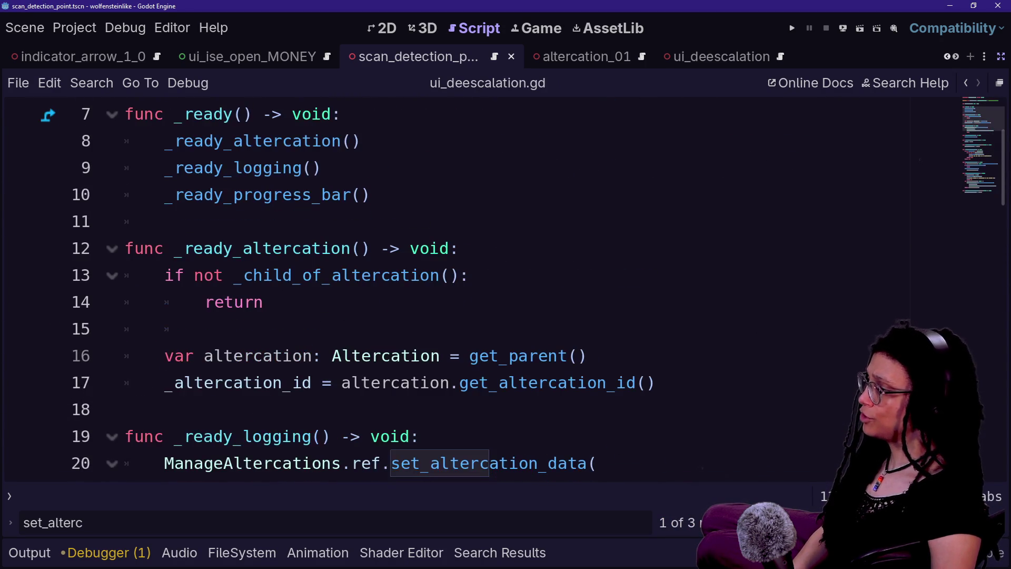
scroll(638, 355, "down", 2)
left_click(639, 356)
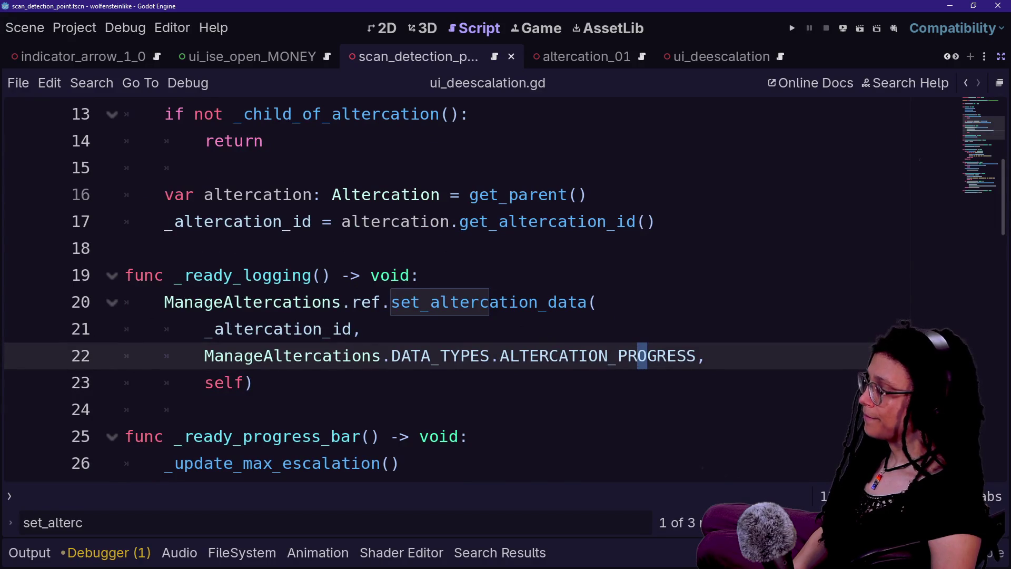
scroll(474, 289, "down", 3)
left_click(399, 221)
key("Return")
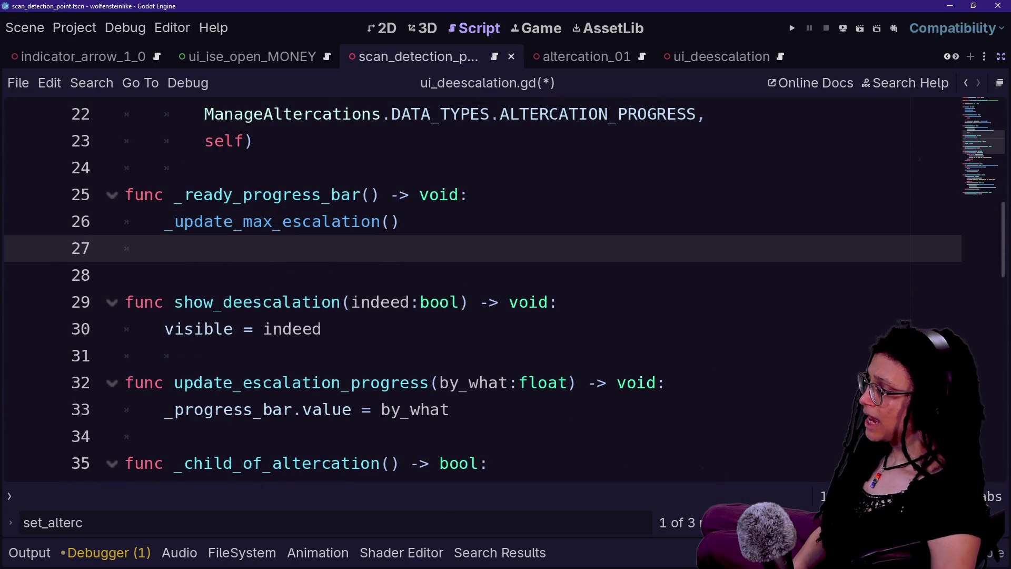
Declare func _process(_delta: float) -> void: below _ready_progress_bar.
key("Return")
type("func _proce")
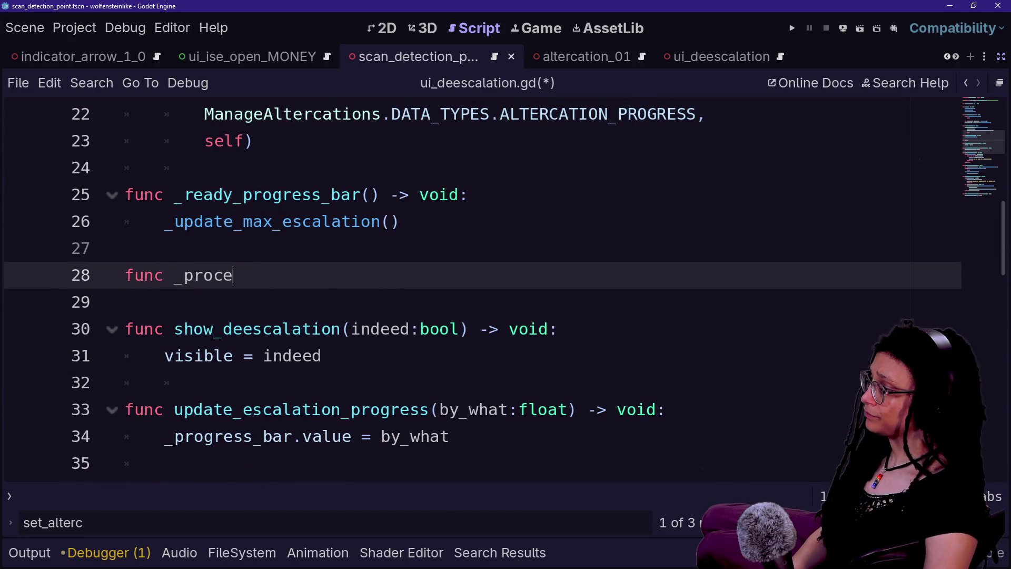
type("ss(de")
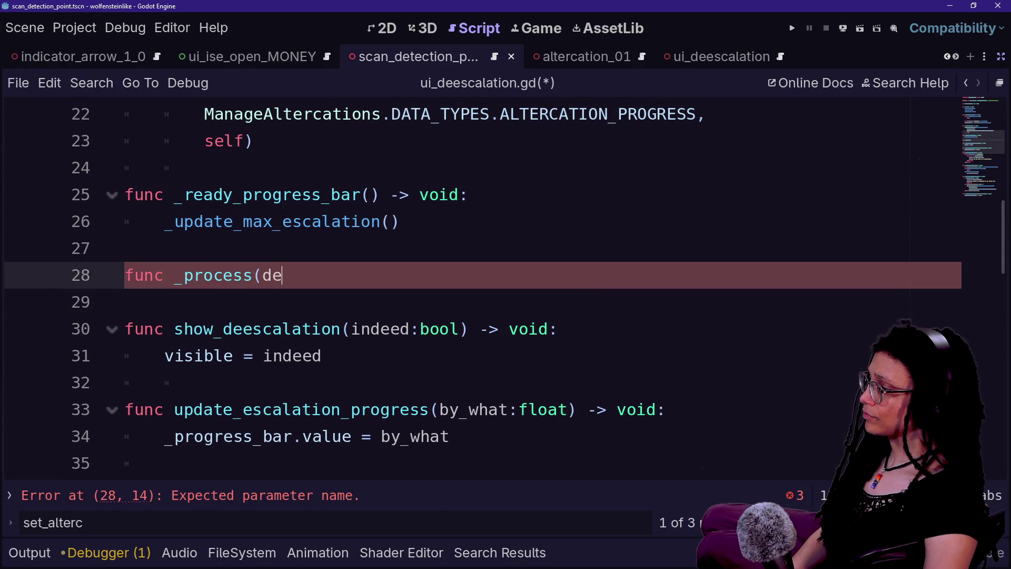
key("BackSpace")
key("BackSpace")
key("BackSpace")
key("BackSpace")
key("BackSpace")
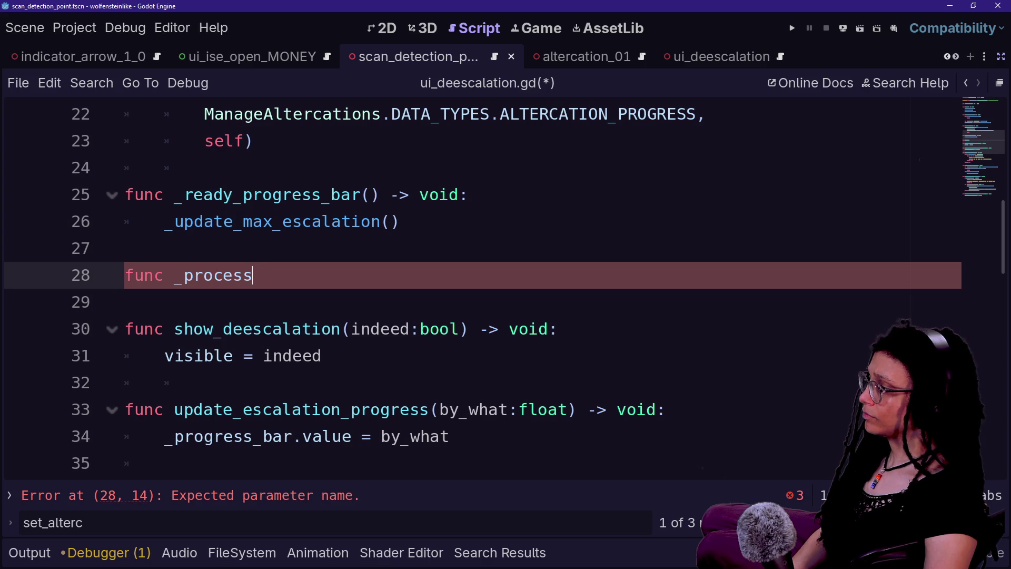
key("Return")
type("func _proc")
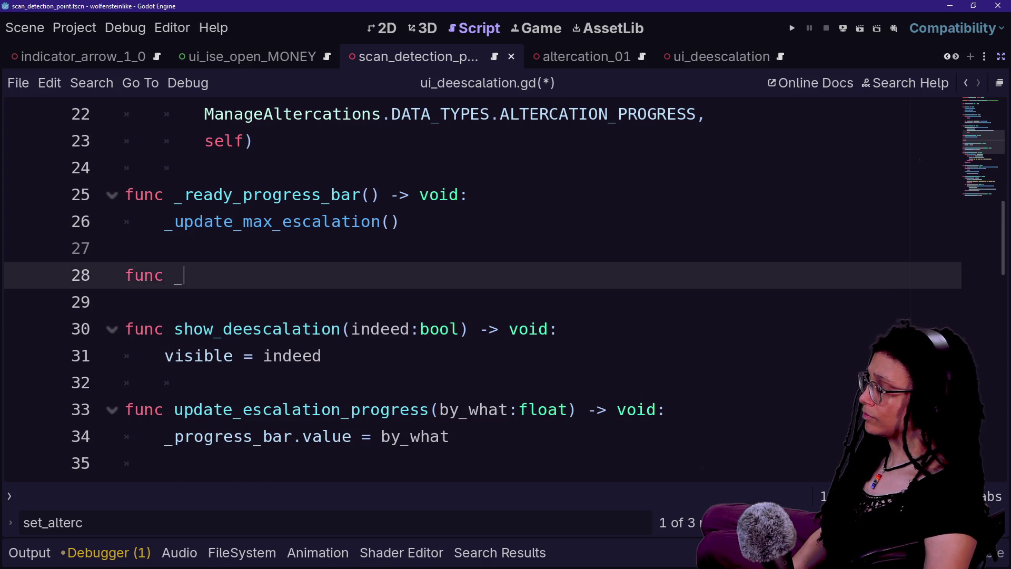
key("Return")
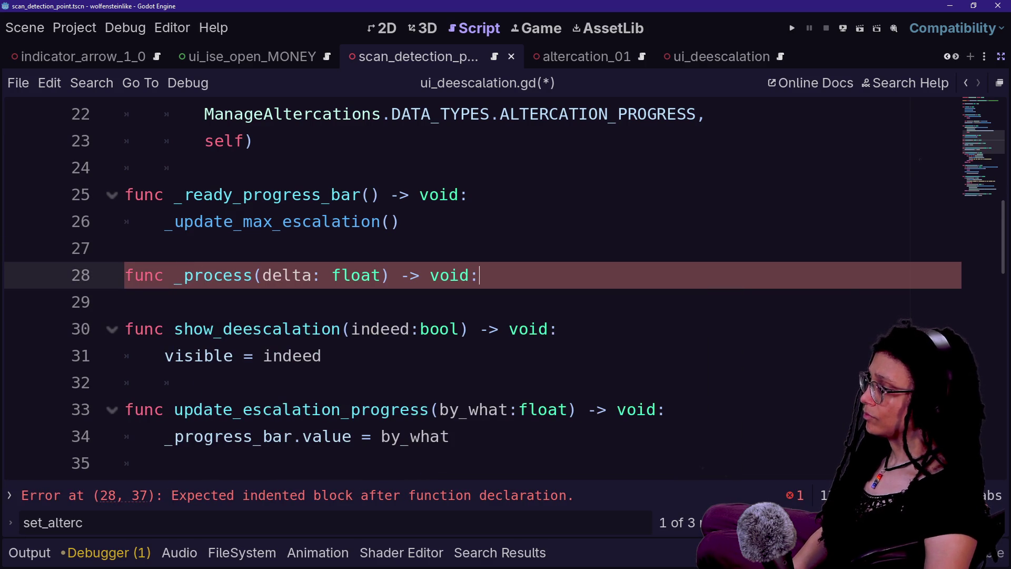
left_click(263, 275)
type("_")
left_click(489, 275)
key("Return")
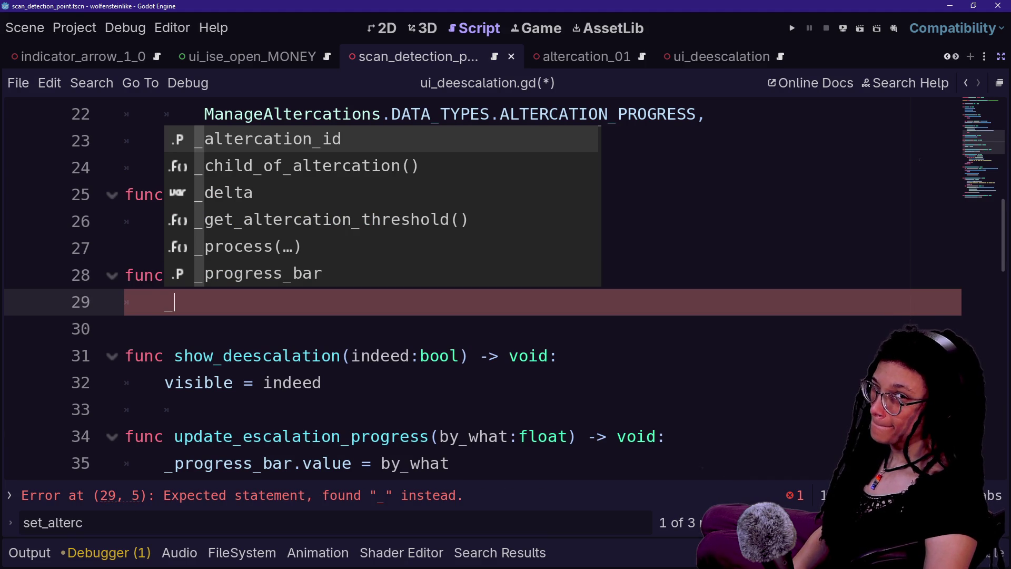
Type _visibility_ray as the body of _process.
type("v")
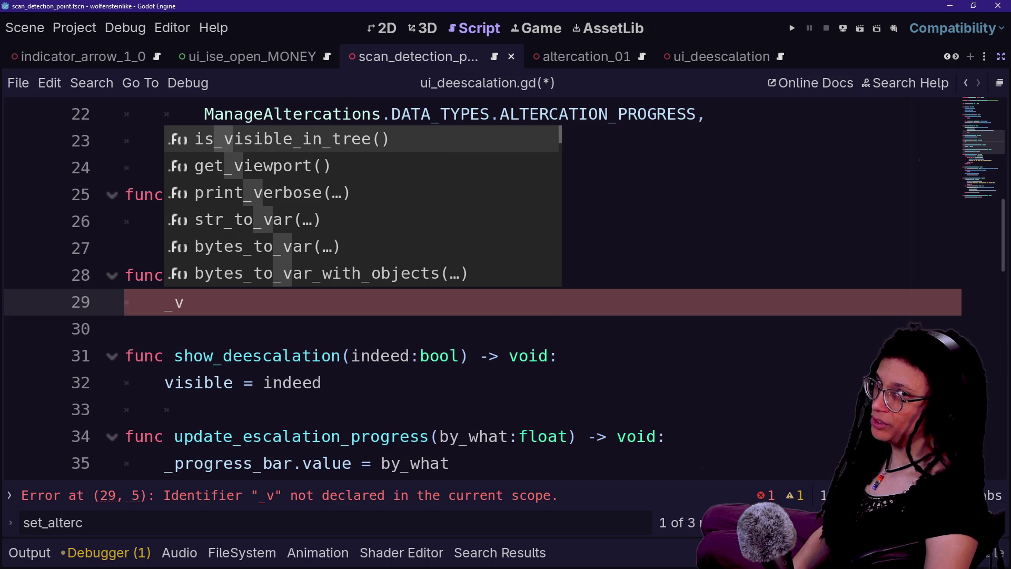
type("osobo;o")
key("BackSpace")
key("BackSpace")
key("BackSpace")
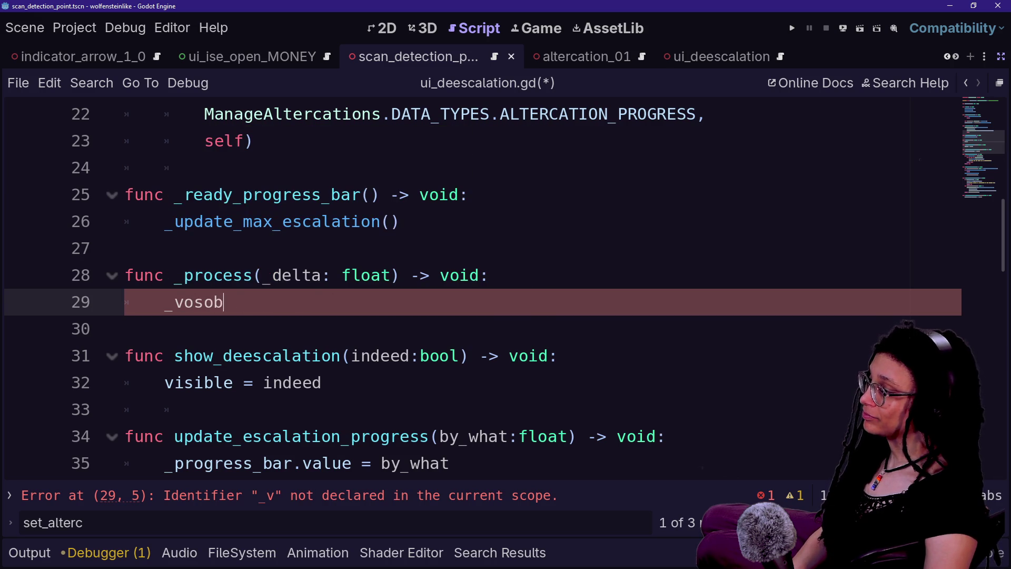
type("isibility_ray")
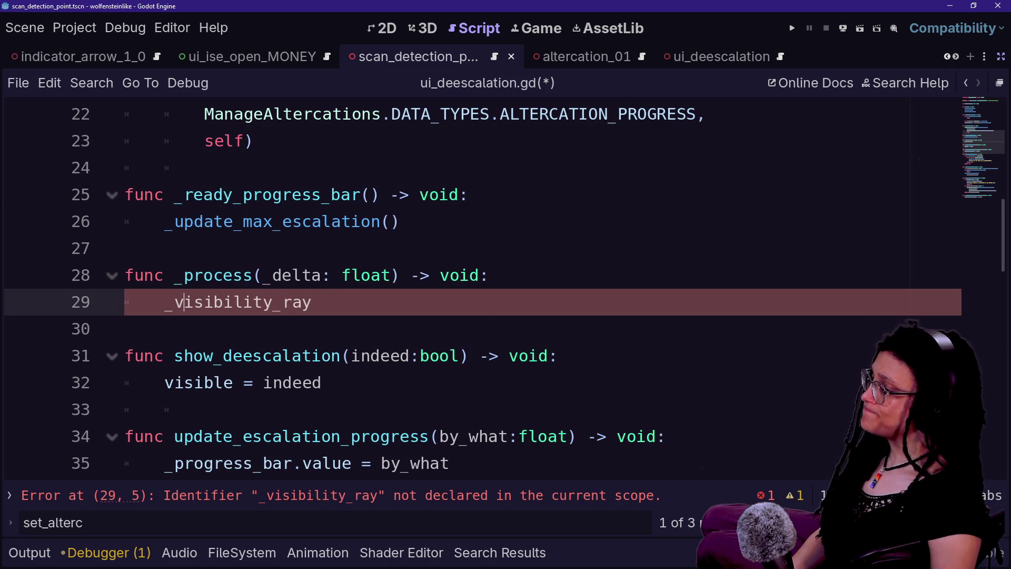
scroll(484, 290, "down", 1)
key("Down")
key("Down")
key("Down")
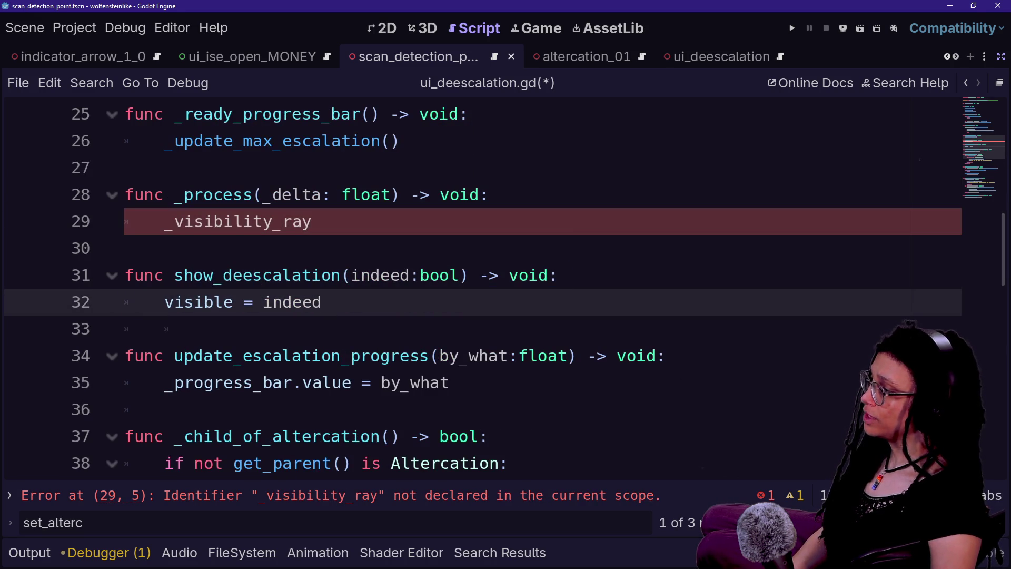
Wrap the body in a show_deescalation(_visibility_ray()) call split across two lines.
left_click(165, 222)
type("show_d")
key("Tab")
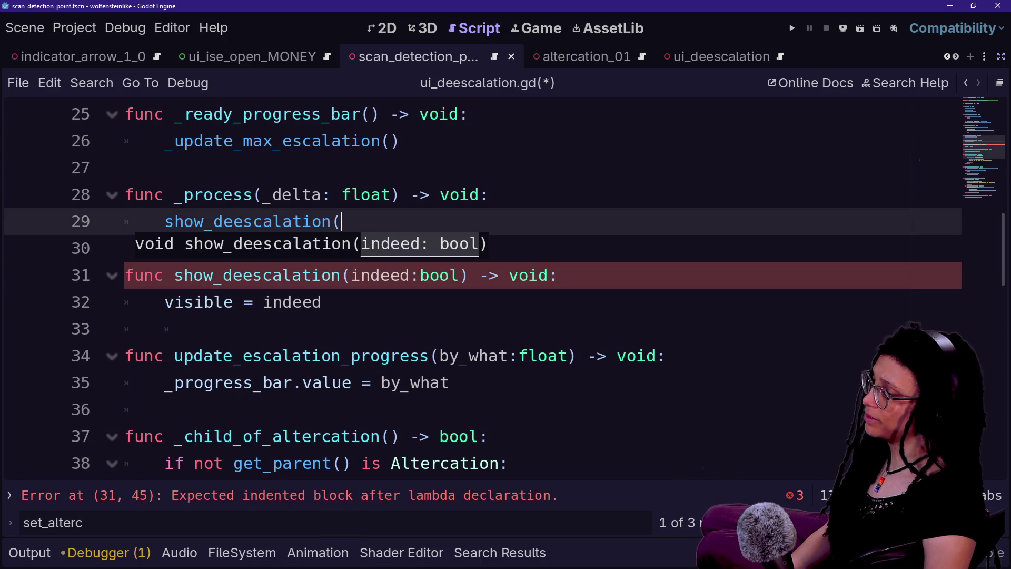
key("Escape")
key("Return")
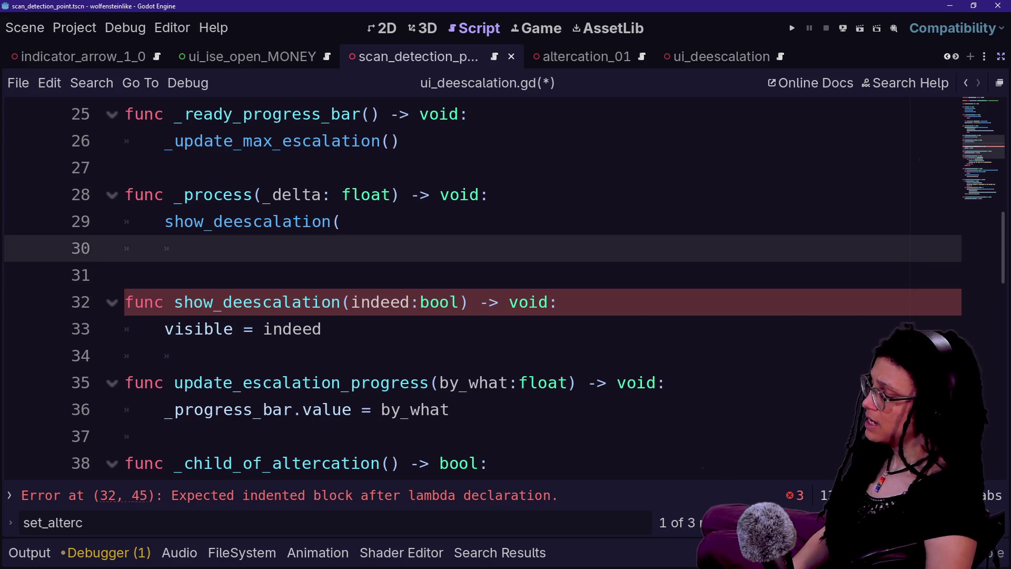
key("Tab")
type("_vis")
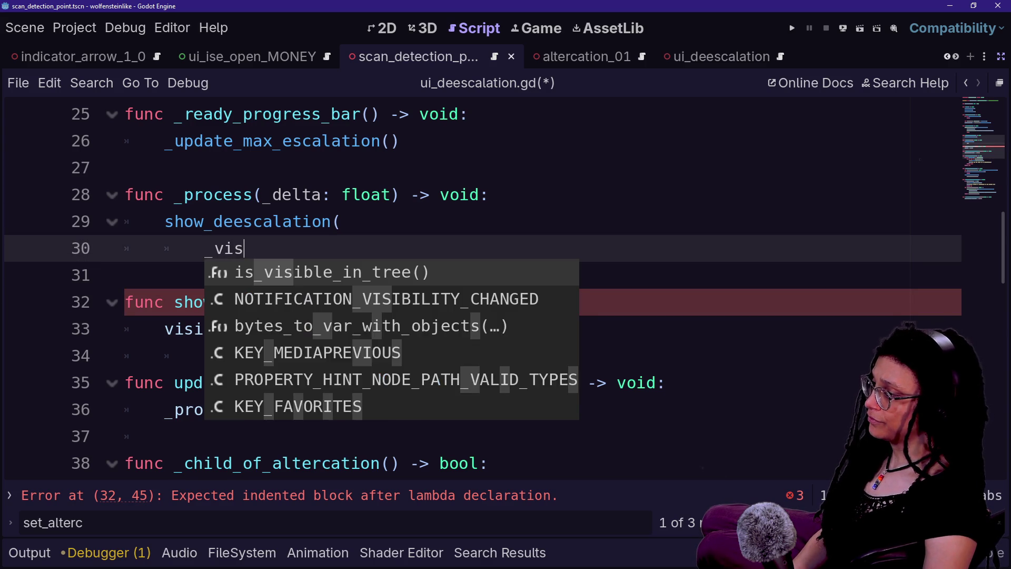
type("ibility_ray())")
key("Return")
key("BackSpace")
key("BackSpace")
Rename the call to _process_visibility_ray() and declare a func with that name.
key("Return")
type("func")
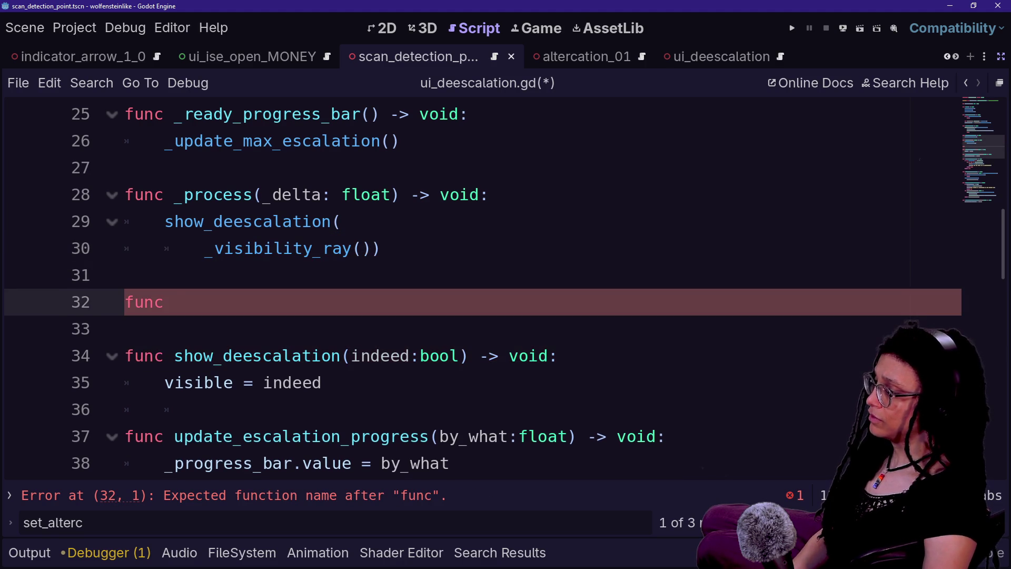
left_click(214, 248)
type("process_")
key("Escape")
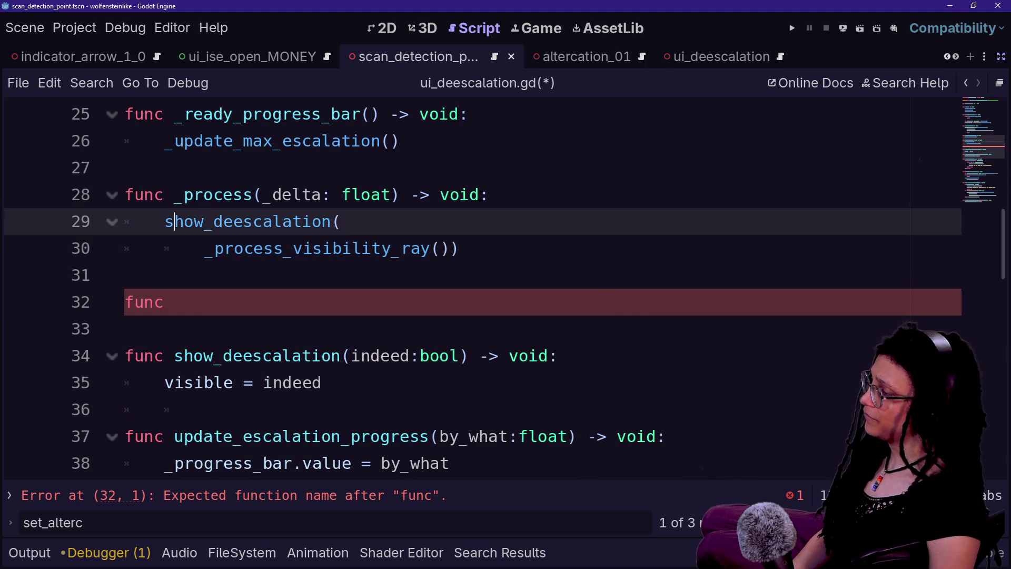
key("shift+End")
left_click_drag(204, 248, 450, 248)
key("ctrl+c")
left_click(174, 302)
key("ctrl+v")
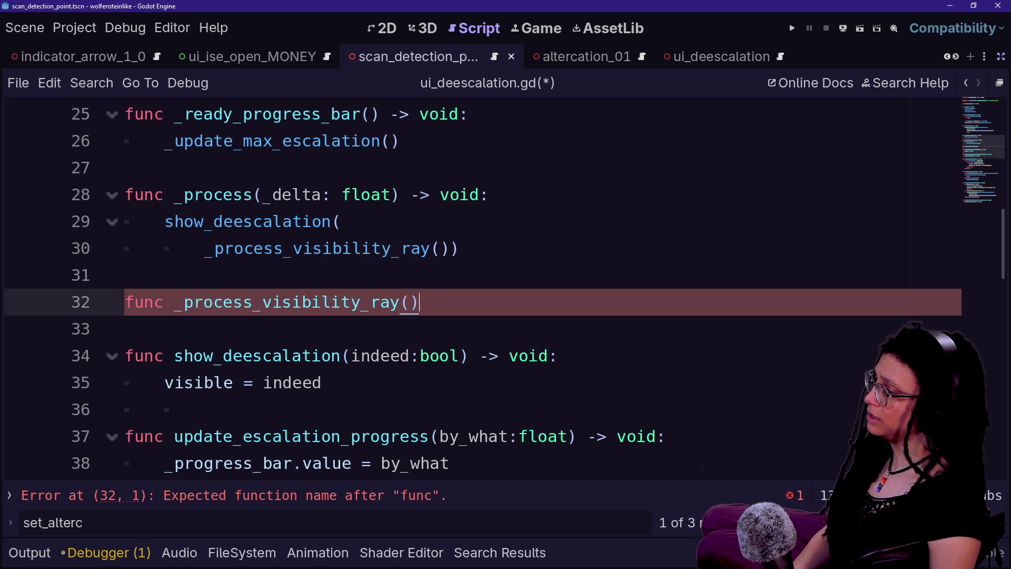
Give _process_visibility_ray a bool return type and paste the _hover_ray code from clipboard history.
type("-> bool:")
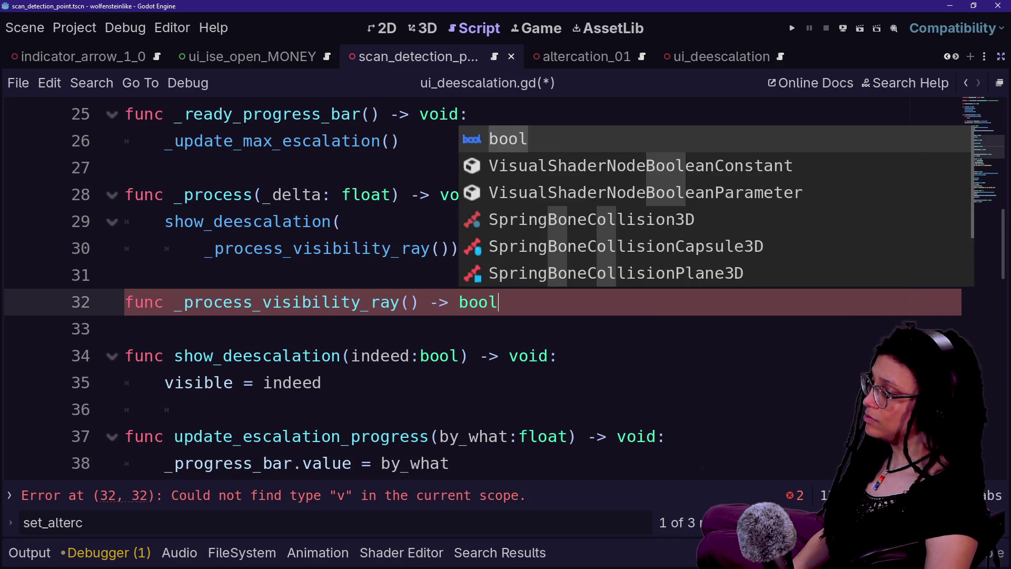
key("ctrl+v")
key("ctrl+z")
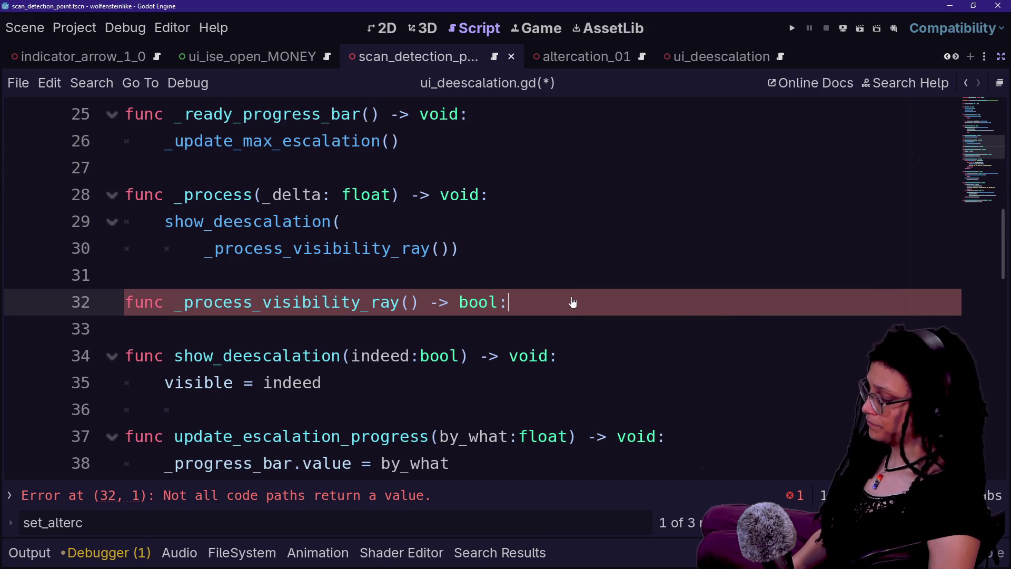
key("super+v")
left_click(574, 403)
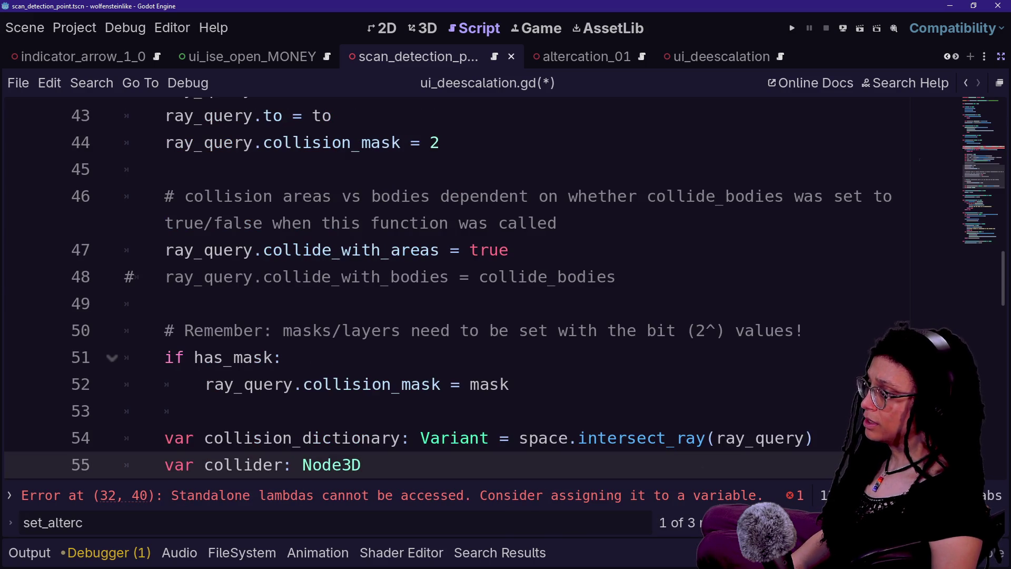
Delete the duplicated func _hover_ray header from the pasted code.
scroll(574, 403, "up", 6)
key("shift+End")
key("shift+End")
key("Delete")
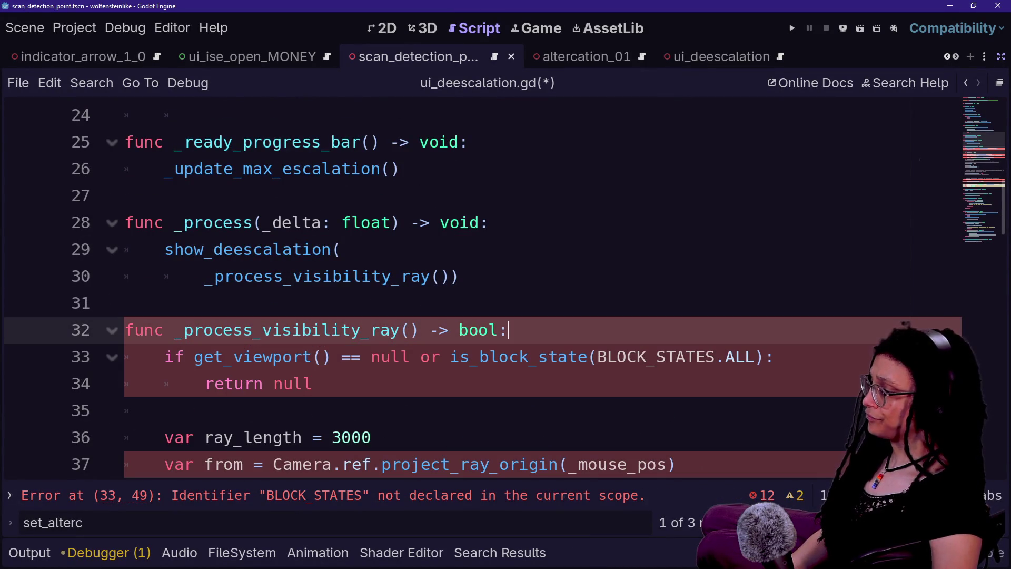
left_click(125, 303)
Remove ' or is_block_state(BLOCK_STATES.ALL)' from the guard and strip null from its return.
left_click(311, 356)
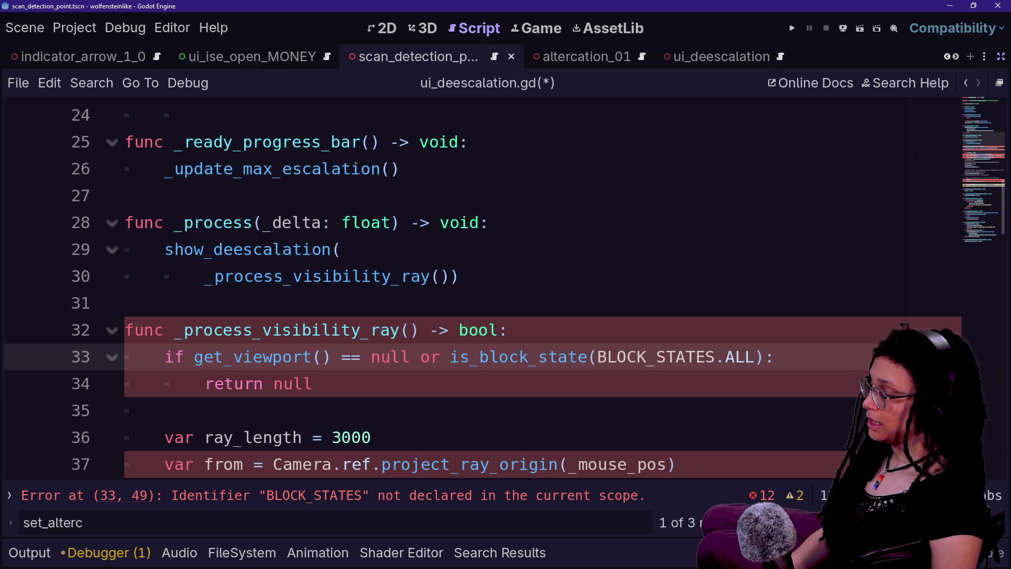
scroll(311, 356, "down", 1)
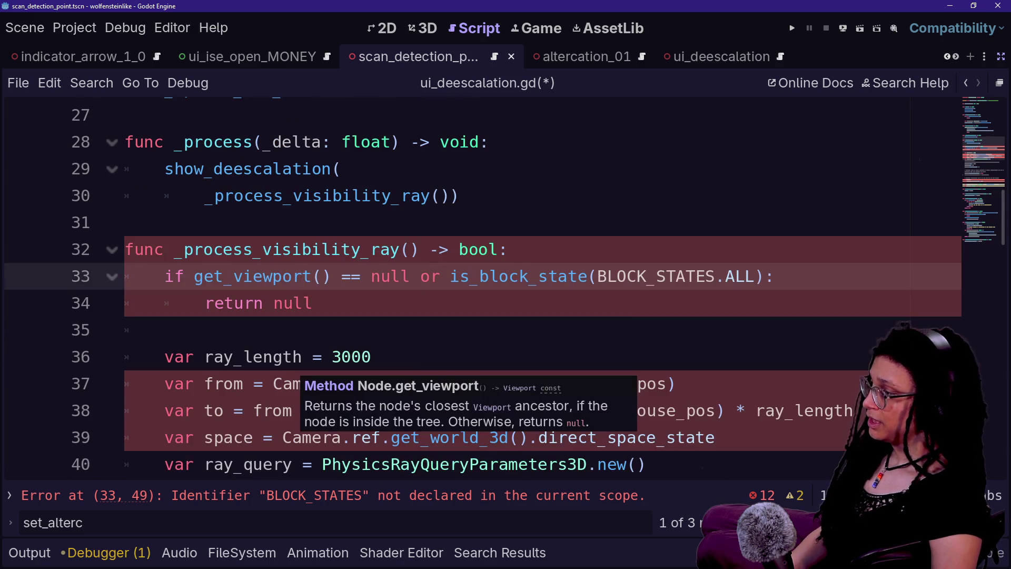
mouse_move(411, 276)
left_mouse_down()
mouse_move(313, 303)
mouse_move(769, 276)
left_mouse_up()
key("BackSpace")
key("BackSpace")
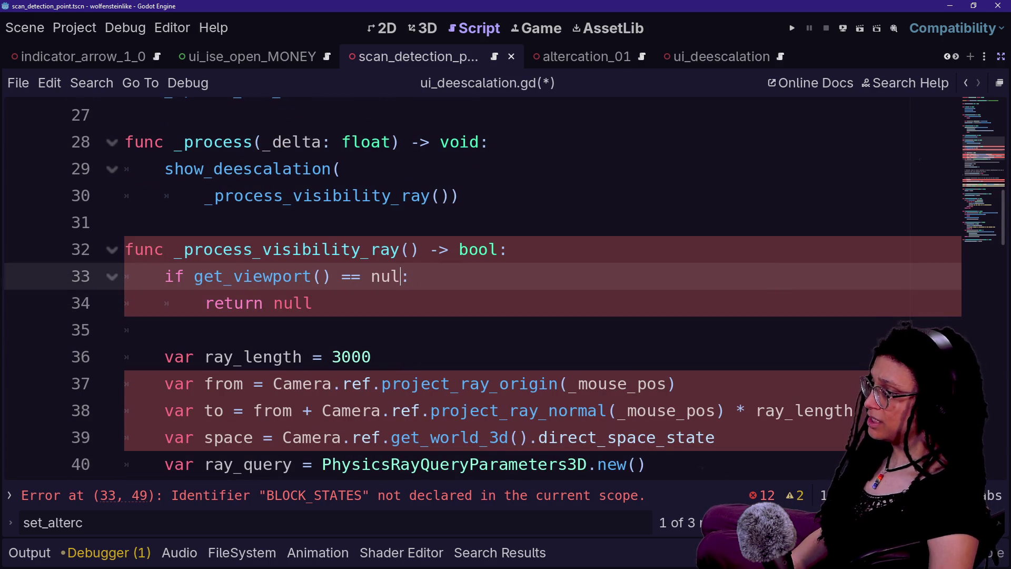
type("l")
key("Down")
key("Left")
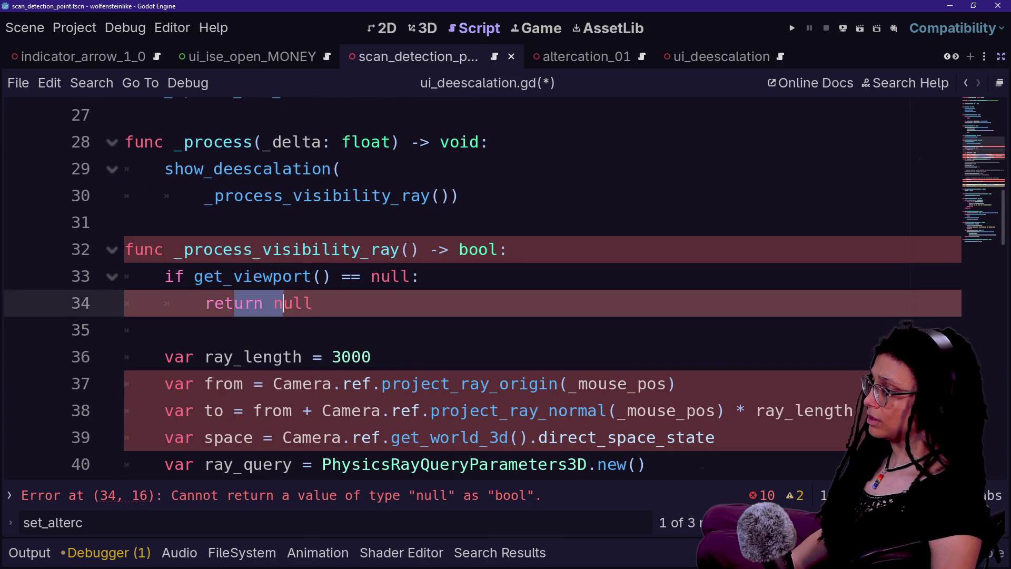
key("BackSpace")
key("BackSpace")
key("BackSpace")
key("Delete")
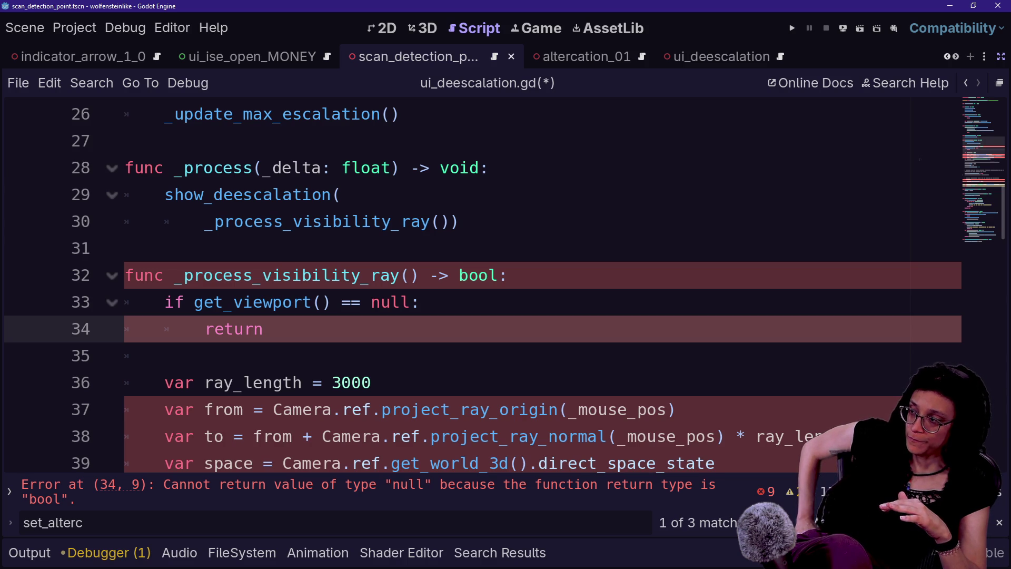
Make the null-viewport guard return true.
type(" true")
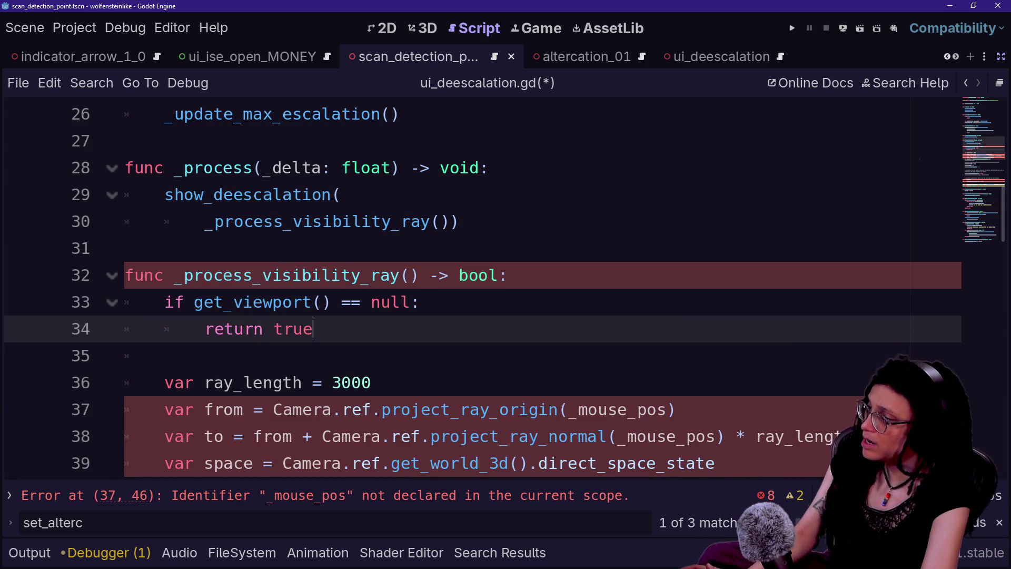
scroll(474, 290, "down", 2)
left_click(853, 275)
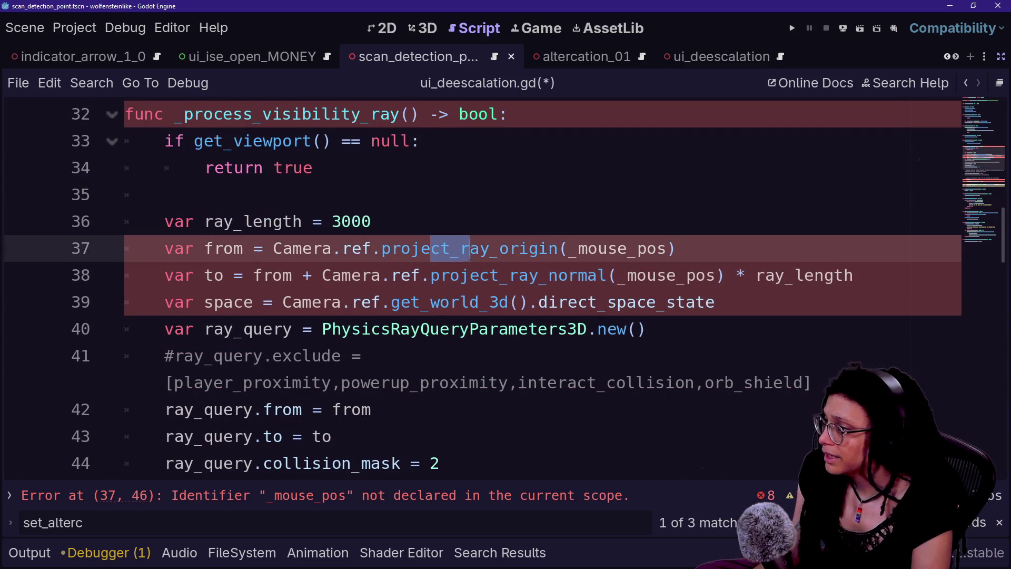
Select the Camera.ref.project_ray_origin(_mouse_pos) origin expression on line 37.
left_click(569, 248)
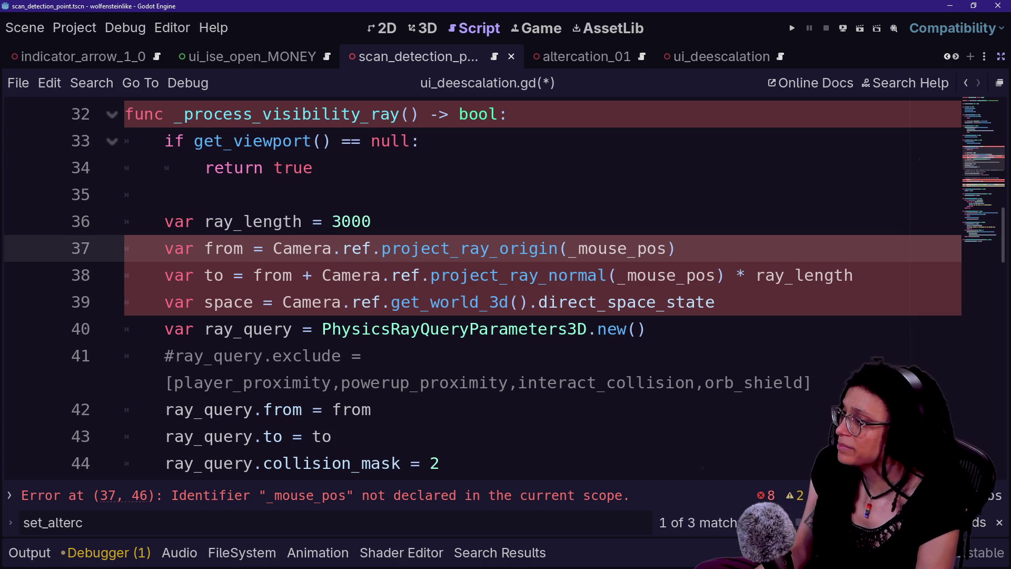
key("End")
key("shift+Up")
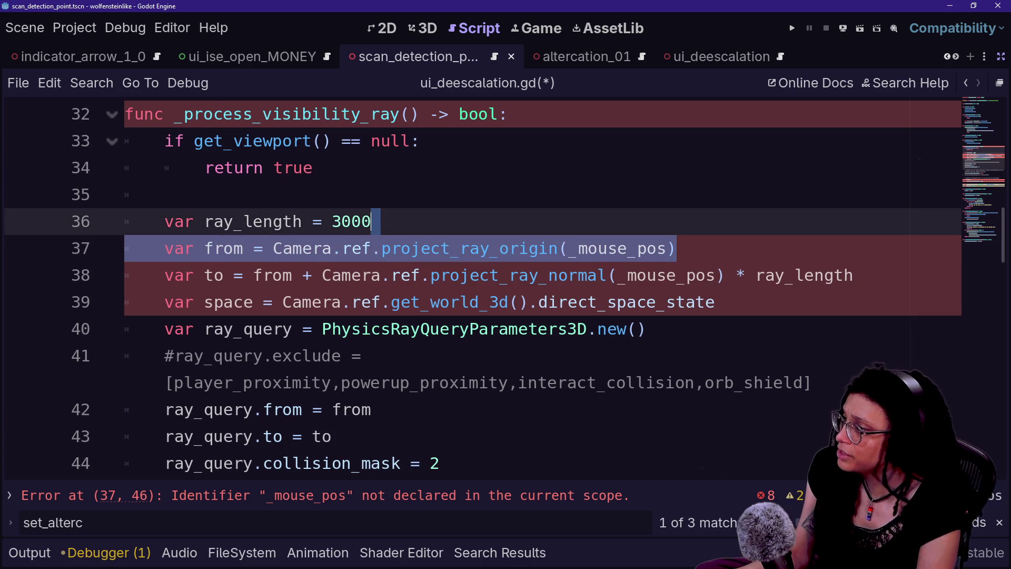
mouse_move(676, 248)
left_mouse_down()
mouse_move(273, 248)
mouse_move(283, 248)
left_mouse_up()
left_click(372, 222)
Replace the camera-based ray origin on line 37 with self.
left_click_drag(657, 248, 678, 248)
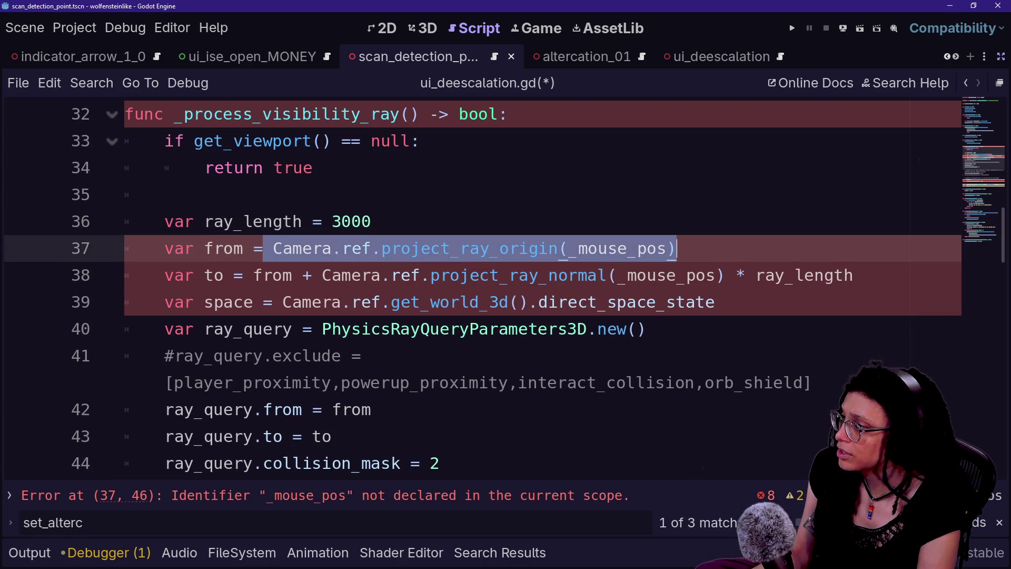
type("self")
left_click_drag(313, 249, 223, 248)
key("Right")
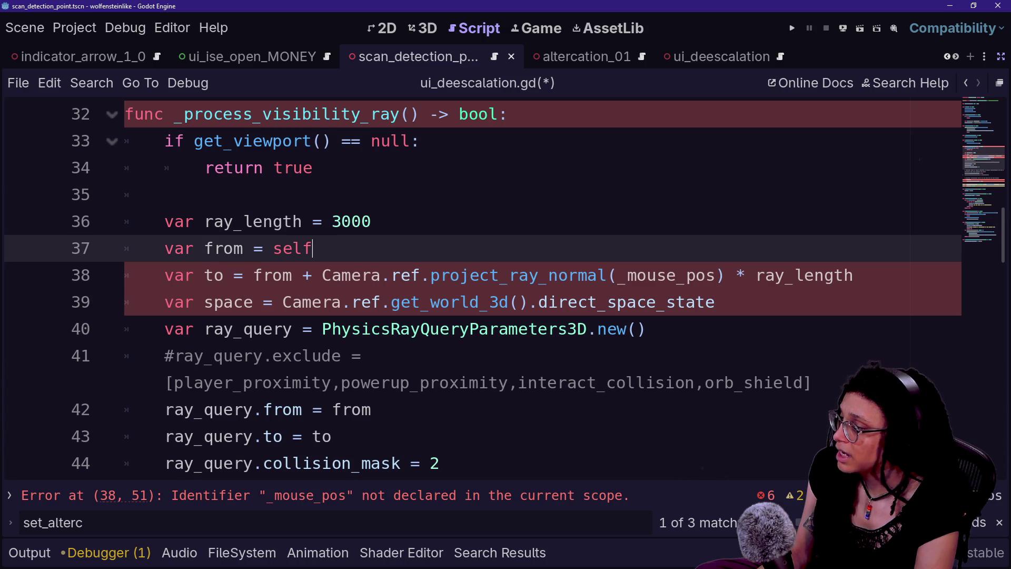
key("Down")
key("Down")
key("Down")
key("Down")
key("Up")
key("Down")
key("Down")
Remove the stray space splitting Camera on line 38, then quick-search files for 'pro'.
left_click(381, 275)
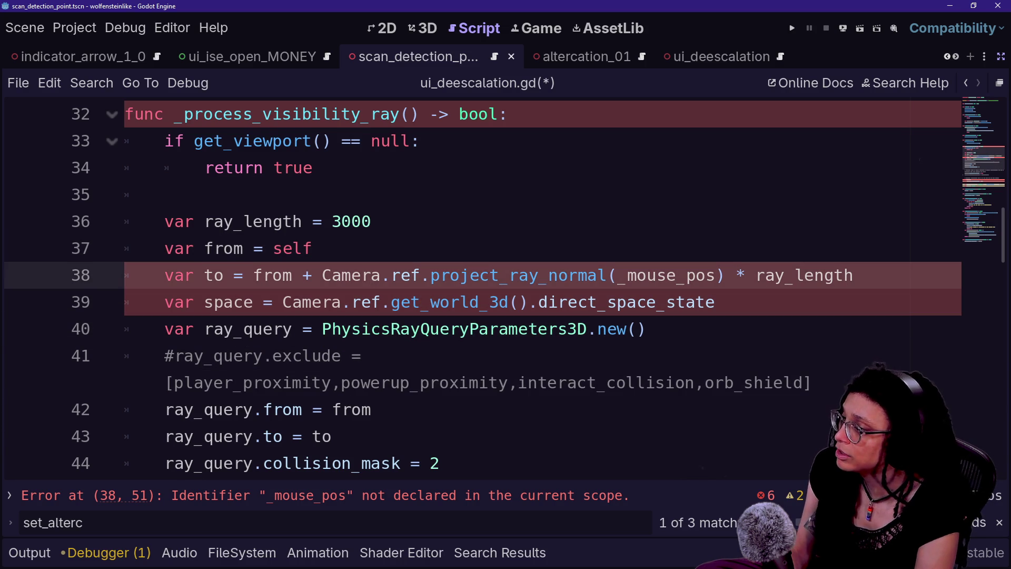
mouse_move(274, 277)
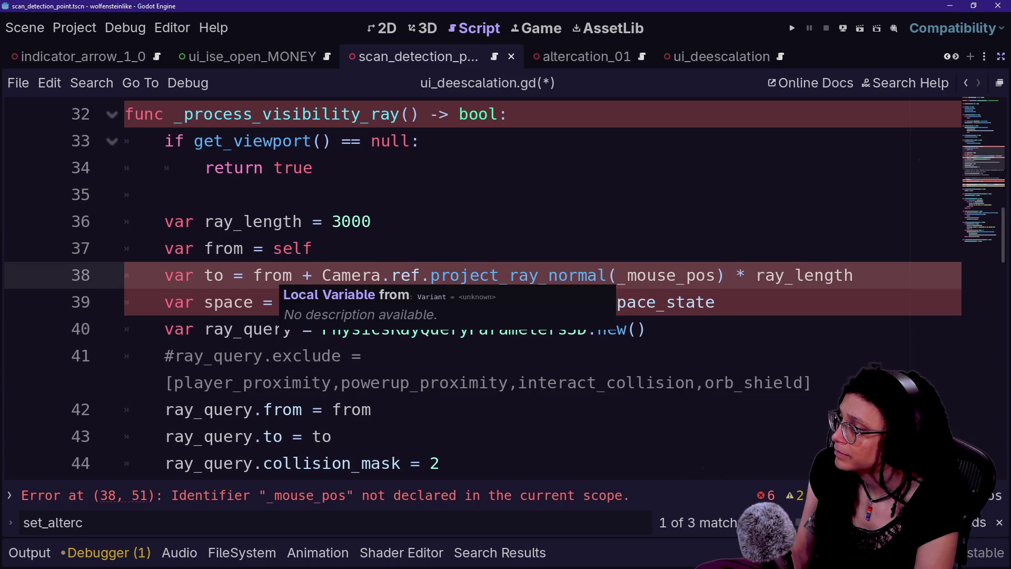
left_click(343, 275)
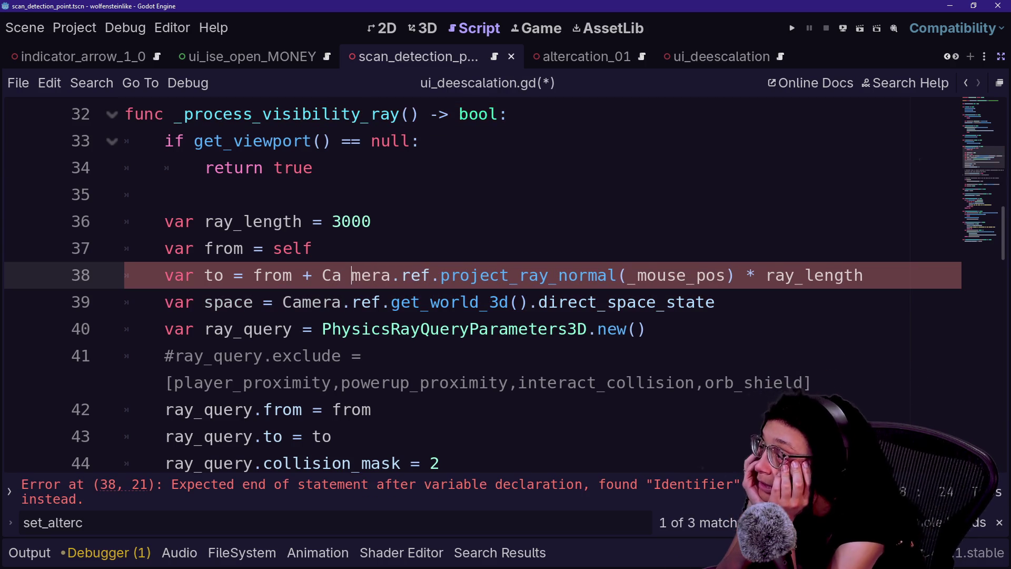
key("BackSpace")
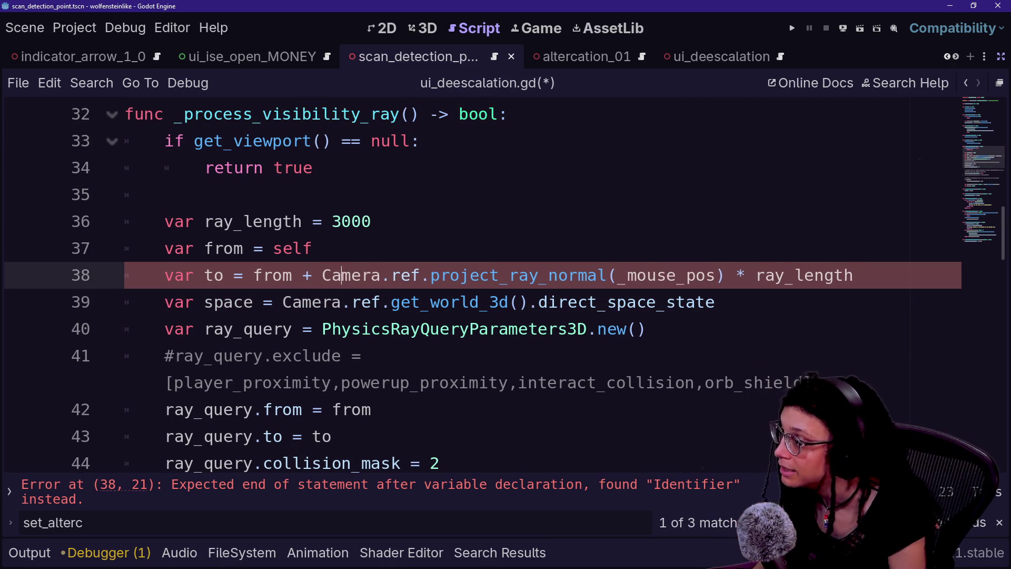
left_click(509, 275)
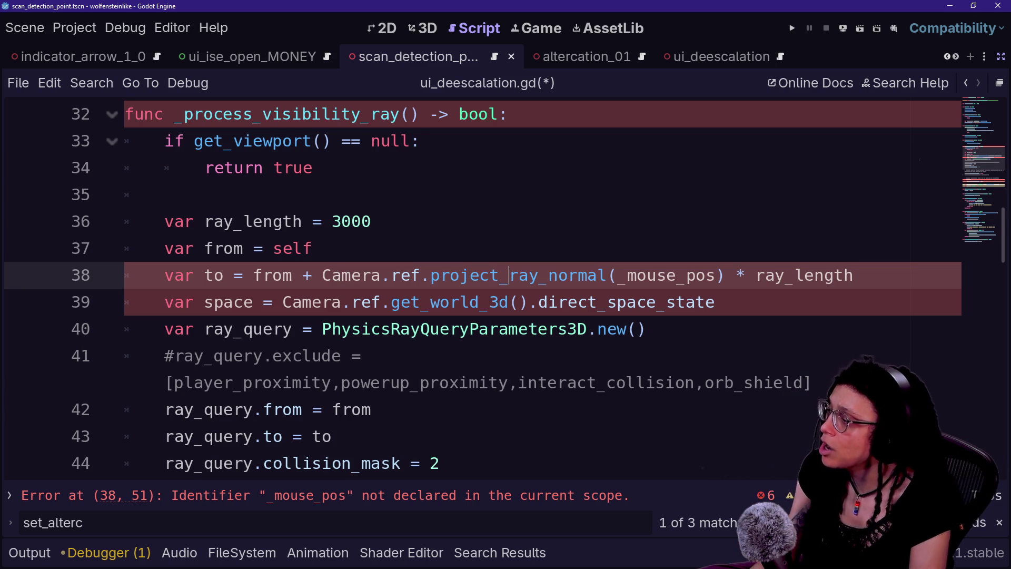
key("shift+alt+o")
type("pro")
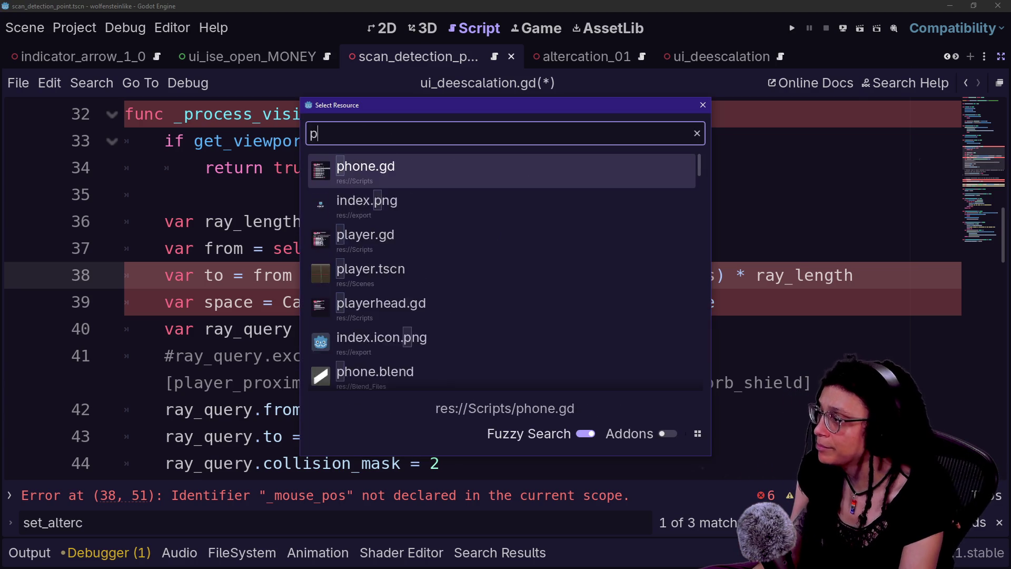
key("Escape")
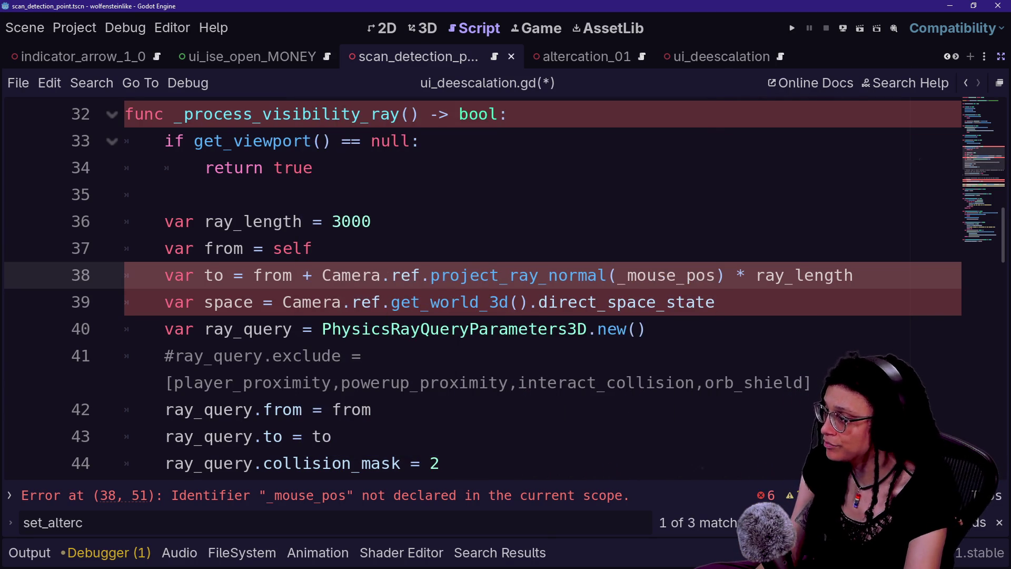
key("F1")
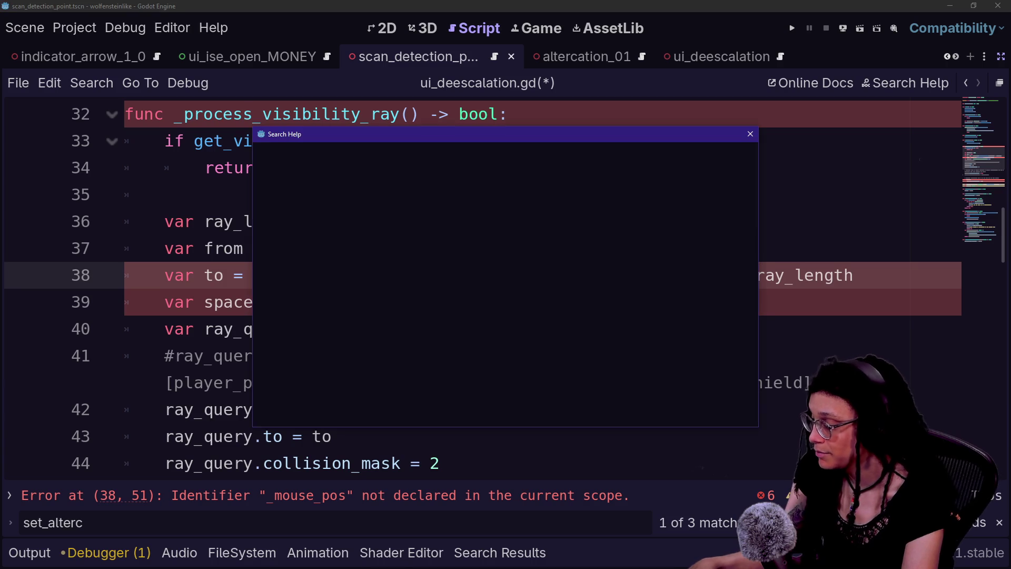
type("project_")
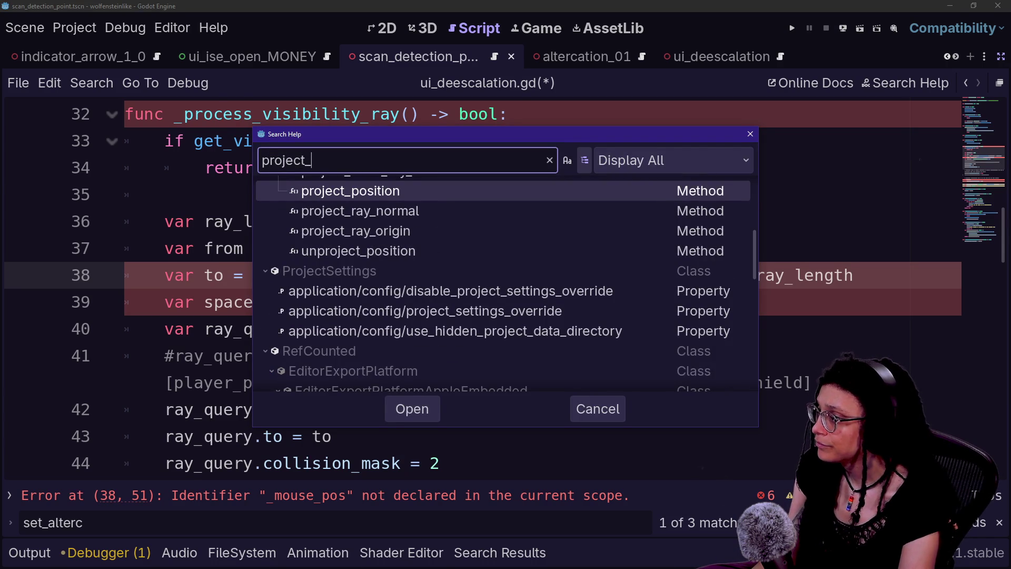
key("Down")
key("Return")
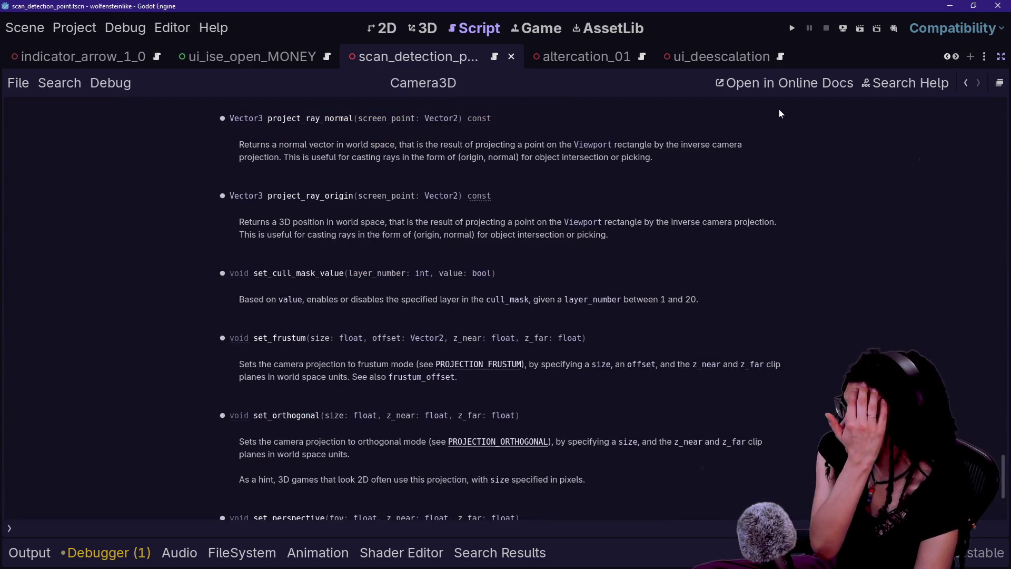
left_click(966, 83)
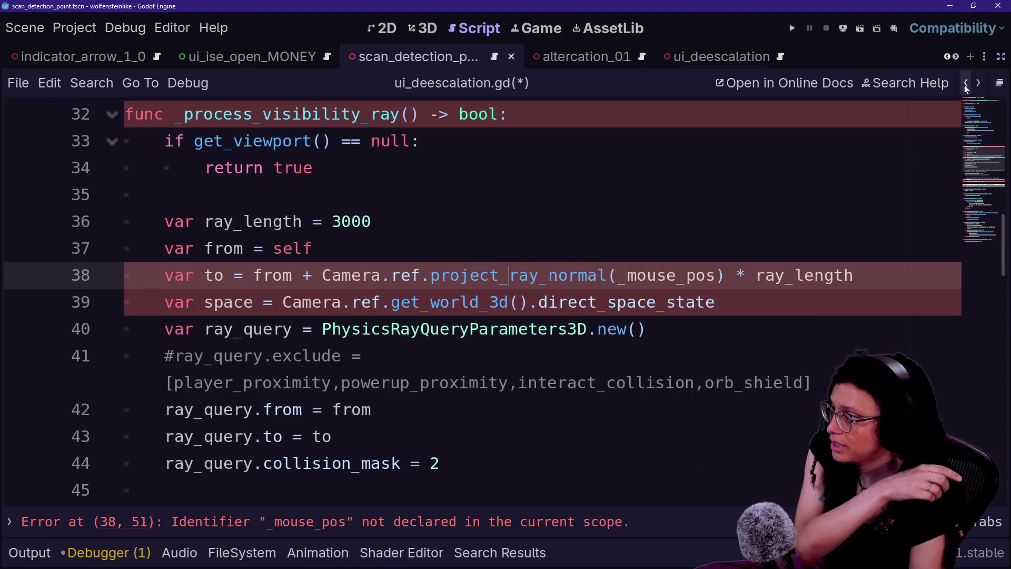
key("Up")
Set the ray origin to self.global_position with from typed as Vector3.
type(".")
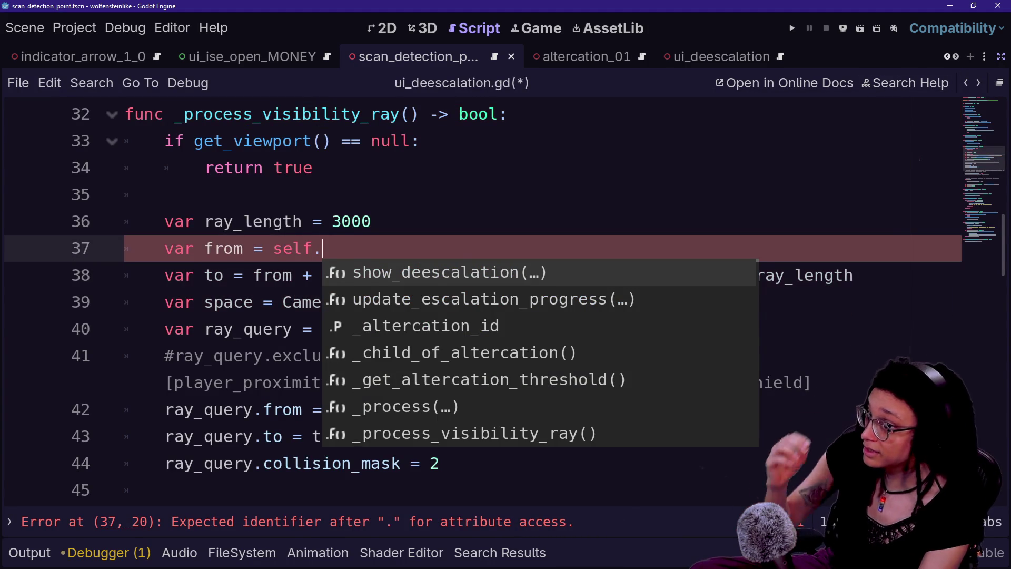
type("globalt")
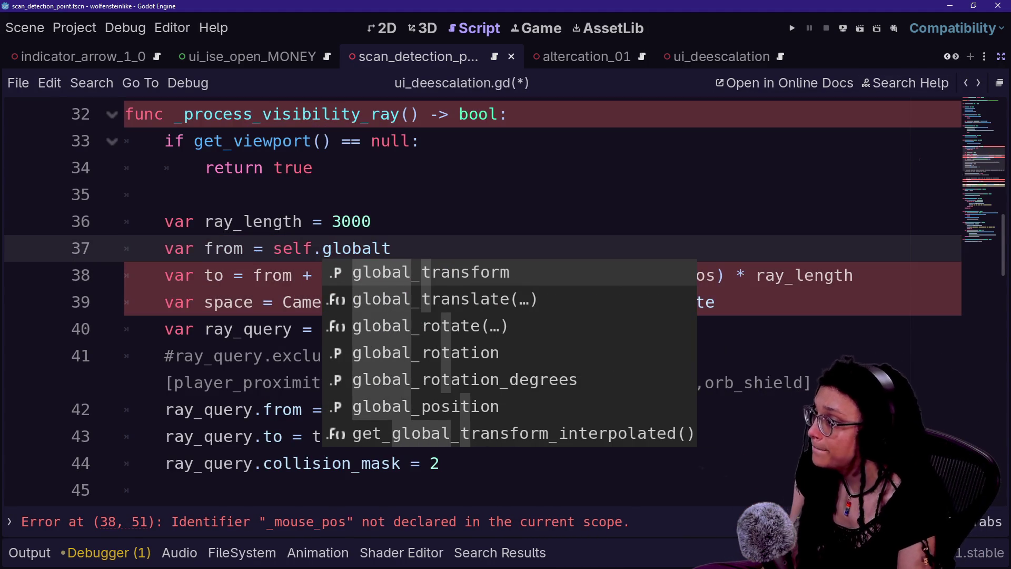
key("Down")
key("Down")
key("Down")
key("Return")
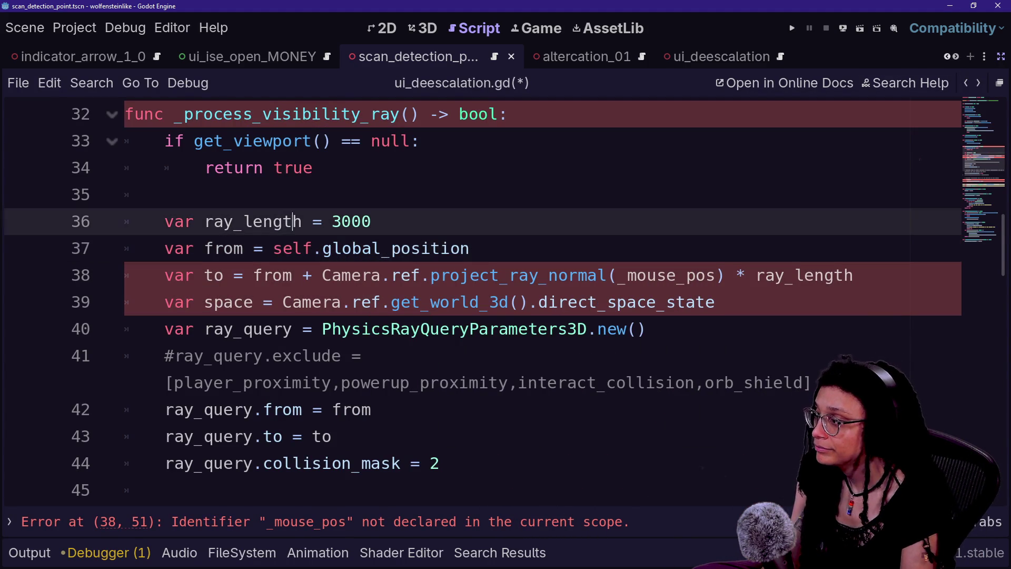
type(": Vector3")
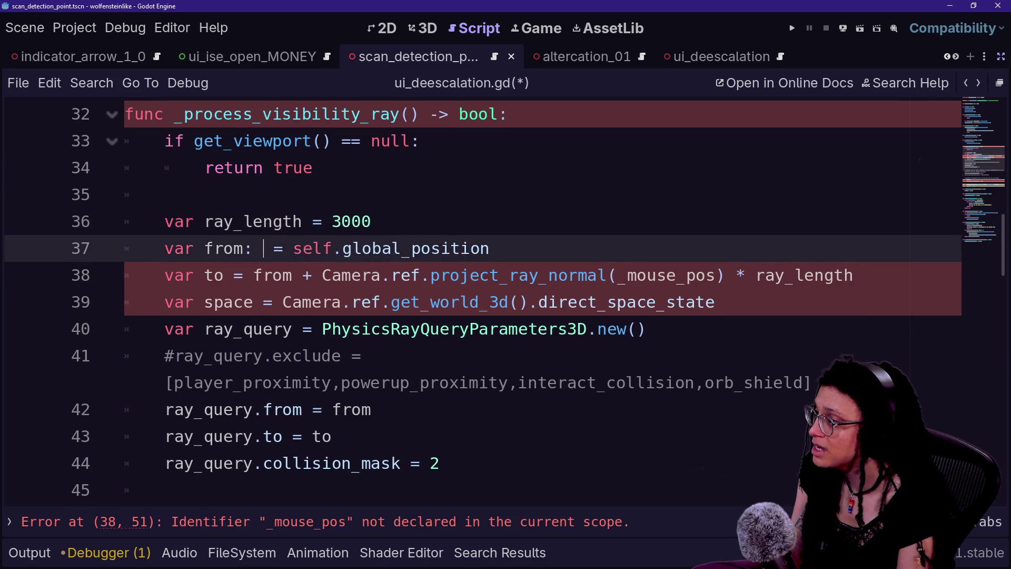
Type ray_length as float and the ray target to as Vector3.
left_click(303, 221)
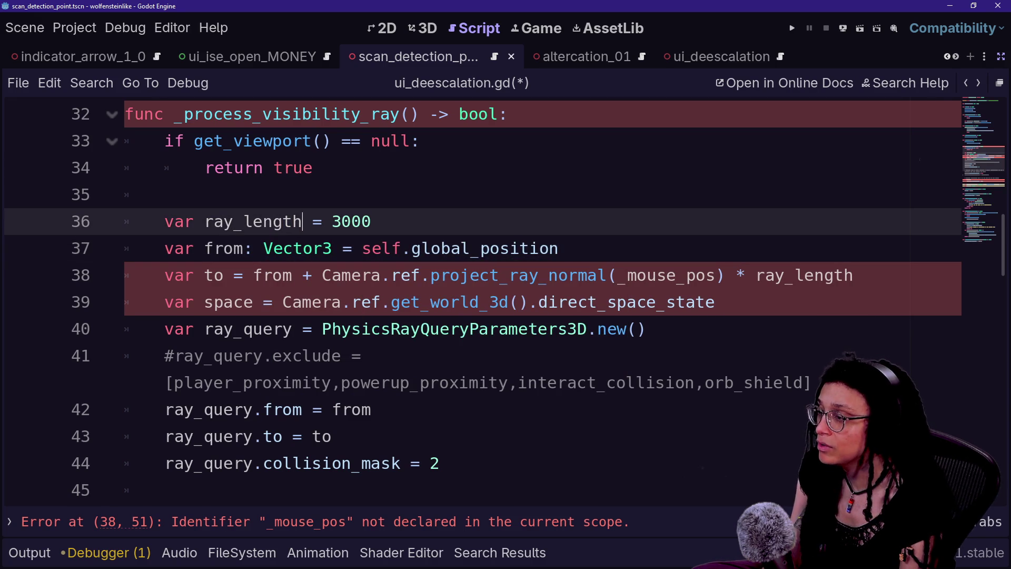
type(": float")
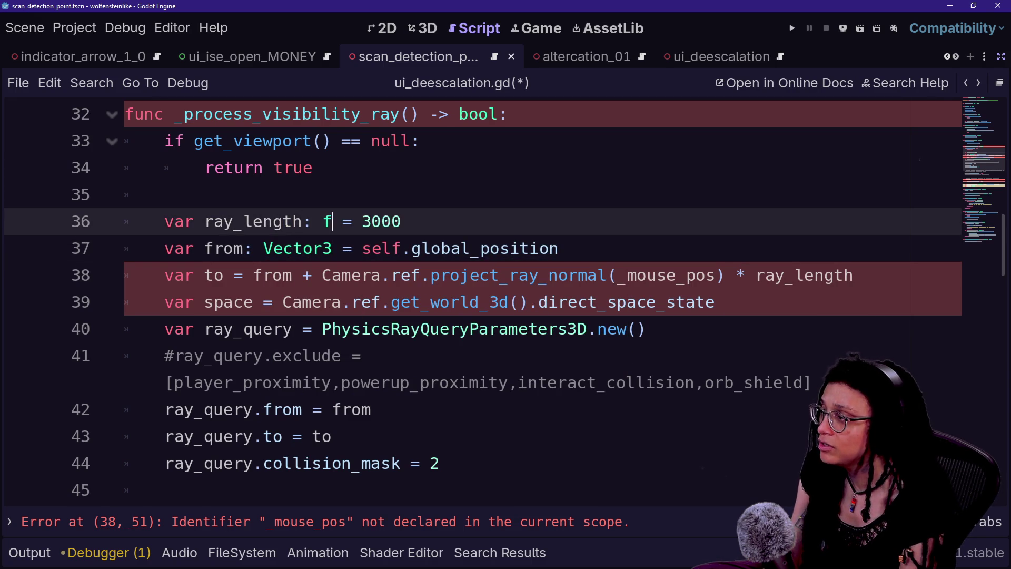
left_click(440, 222)
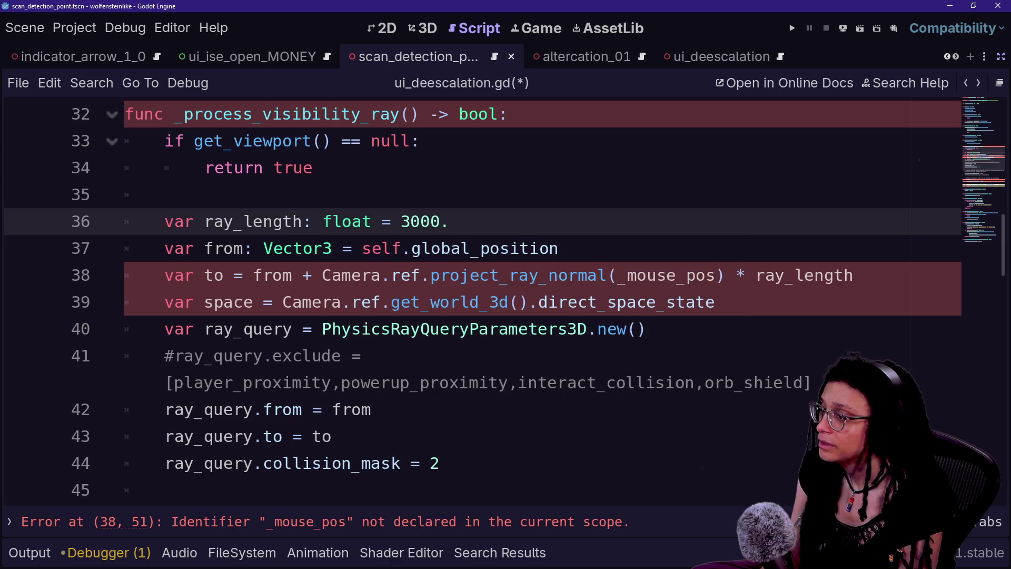
left_click(854, 275)
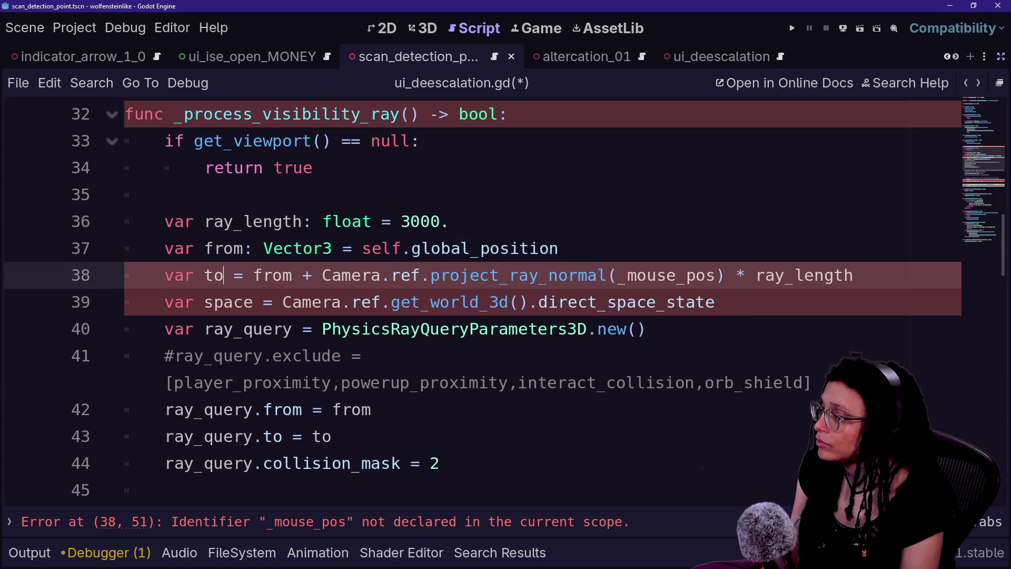
type(": vector")
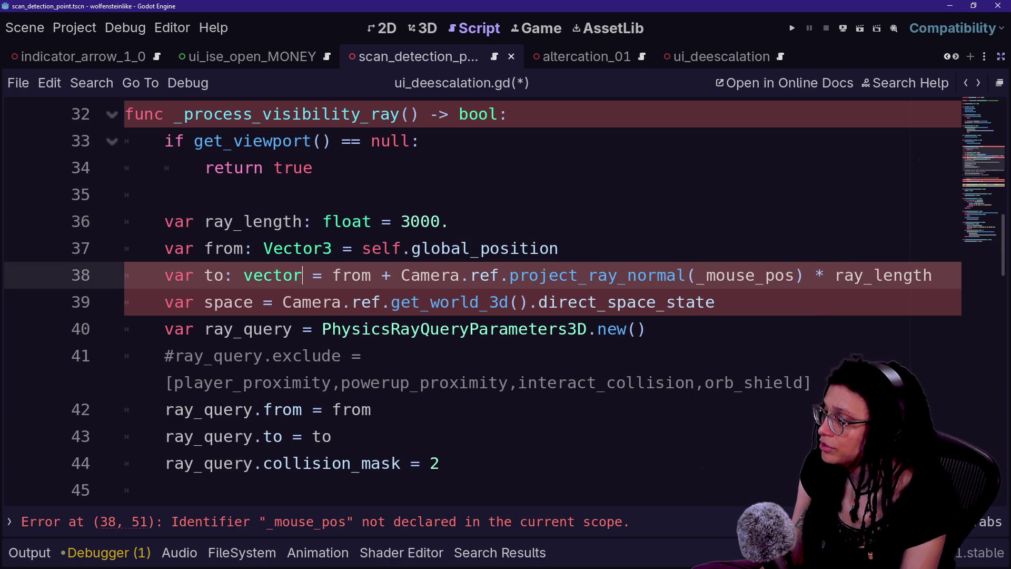
key("BackSpace")
key("BackSpace")
key("BackSpace")
type("Vector3")
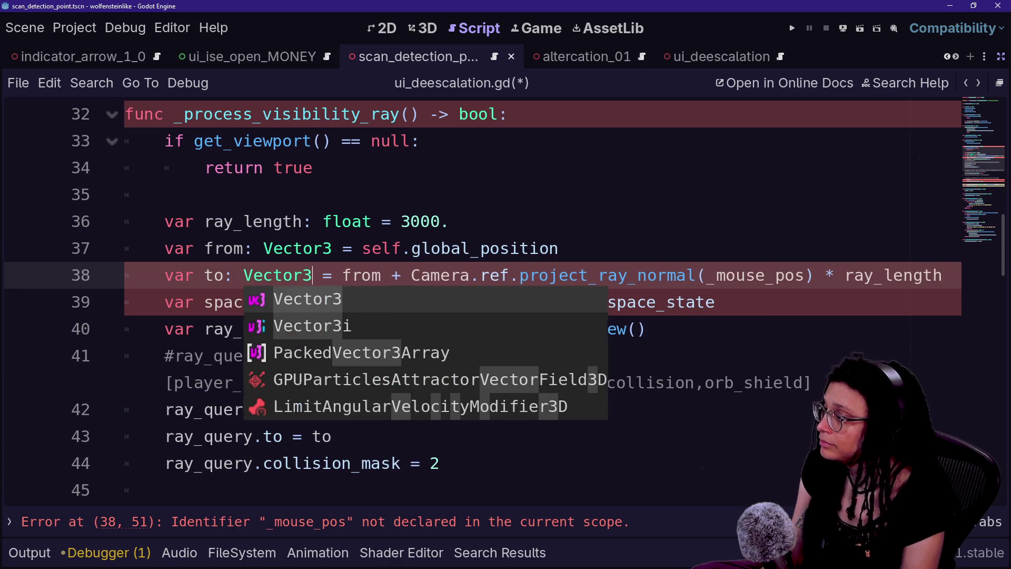
Review the ray setup on lines 37–39 and bring up the quick file search.
left_click_drag(194, 248, 540, 248)
left_click(540, 248)
mouse_move(411, 275)
left_mouse_down()
mouse_move(419, 302)
mouse_move(266, 275)
mouse_move(266, 248)
left_mouse_up()
left_click(430, 329)
key("Down")
key("Up")
key("Up")
key("Up")
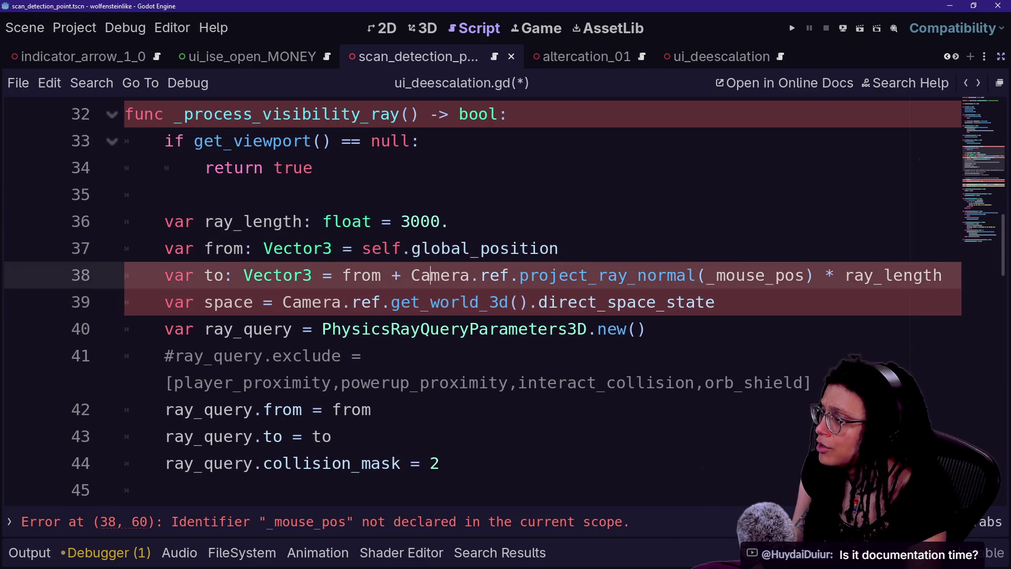
left_click(469, 329)
key("Up")
key("Up")
key("Down")
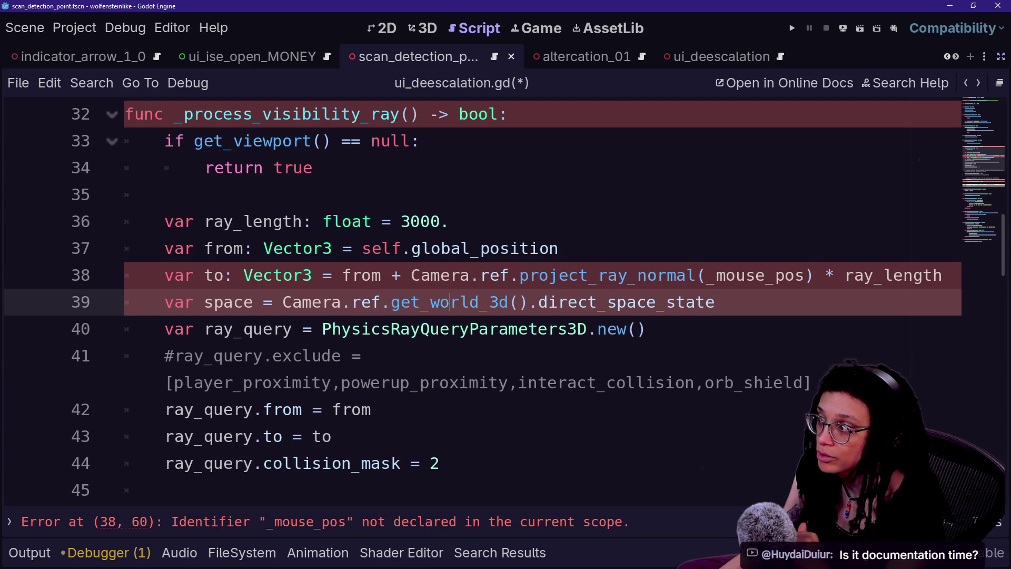
key("shift+alt+o")
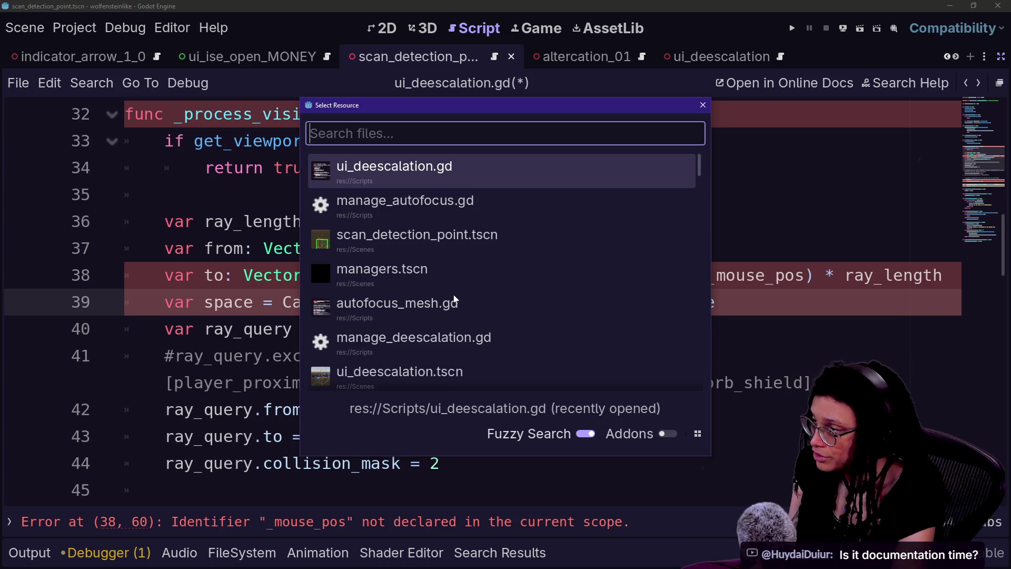
Show the Output panel and scroll back through the altercation and head-object log messages.
key("Escape")
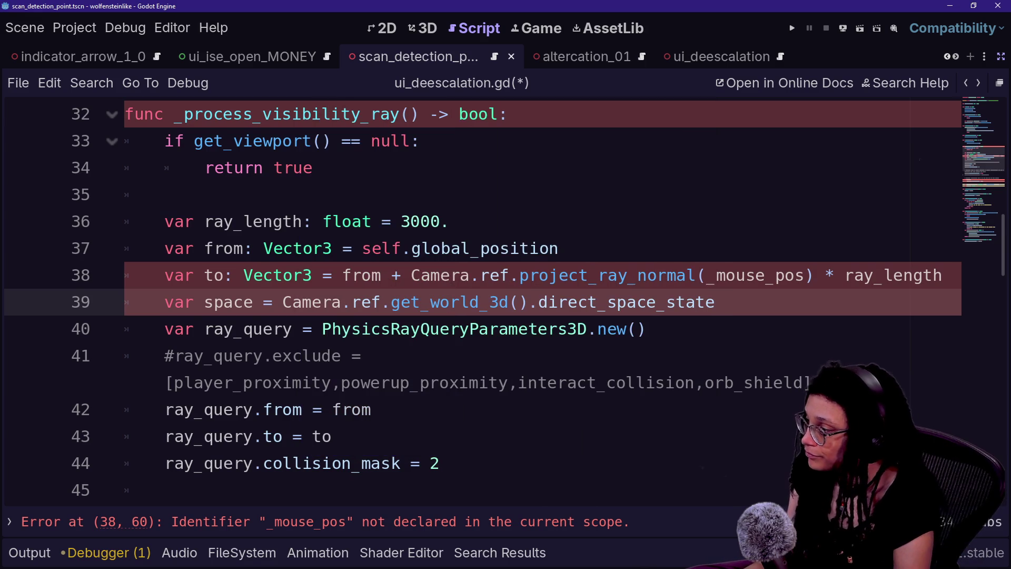
left_click(29, 552)
scroll(136, 483, "up", 2)
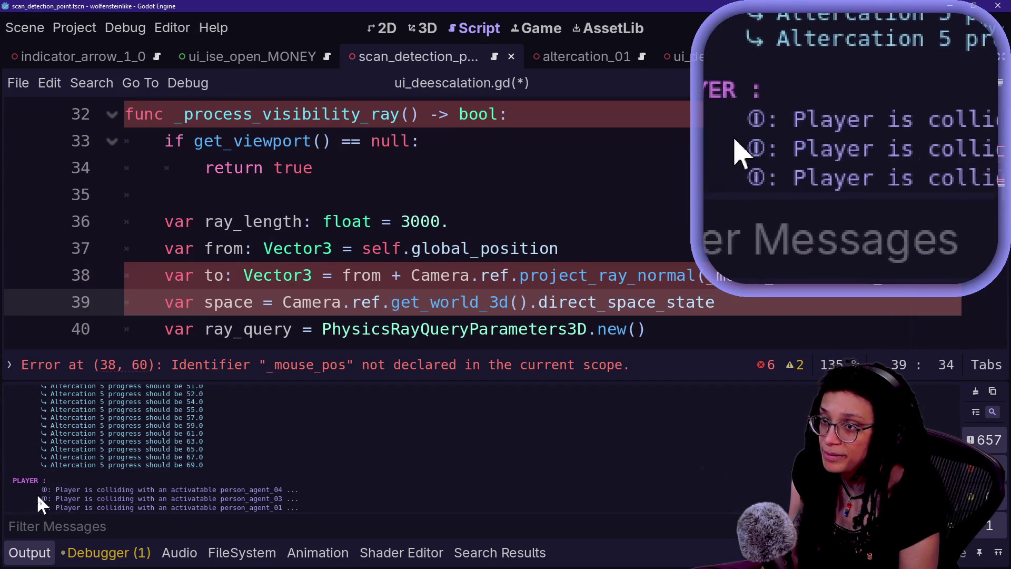
scroll(38, 496, "up", 5)
scroll(38, 496, "up", 5)
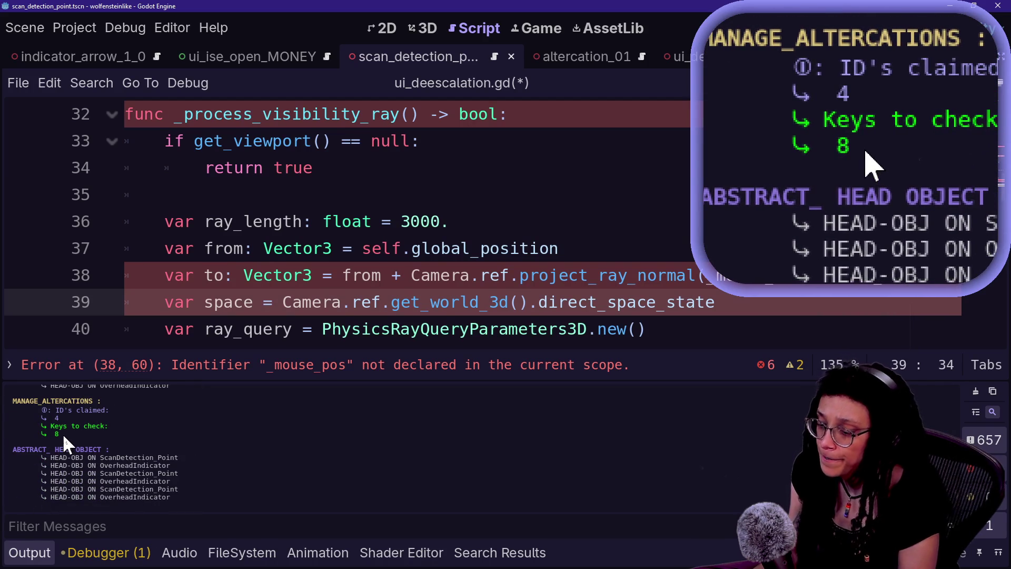
Bring the scene and inspector docks back beside the ui_deescalation.gd script.
left_click(293, 248)
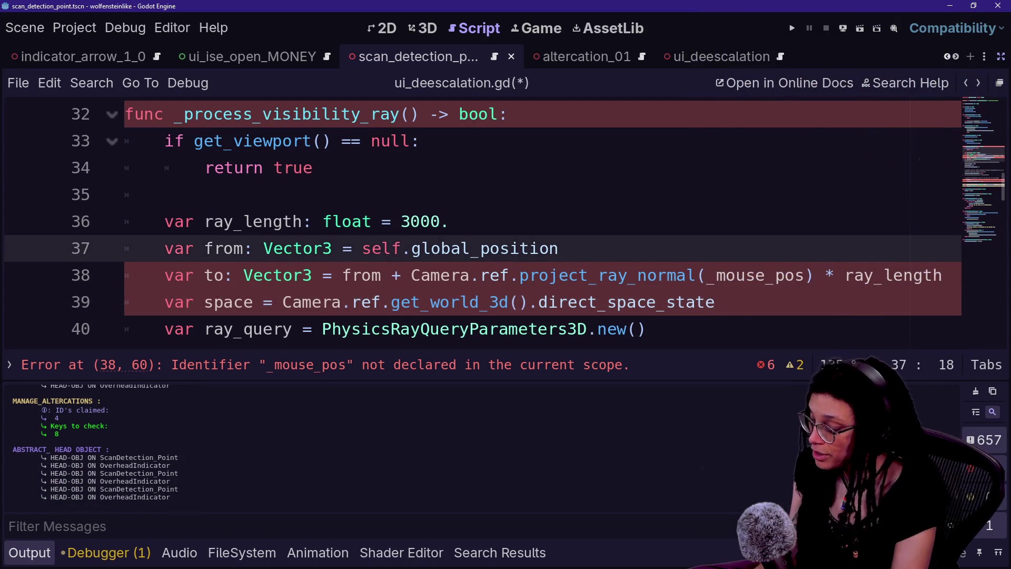
key("shift+alt+o")
type("p")
key("Escape")
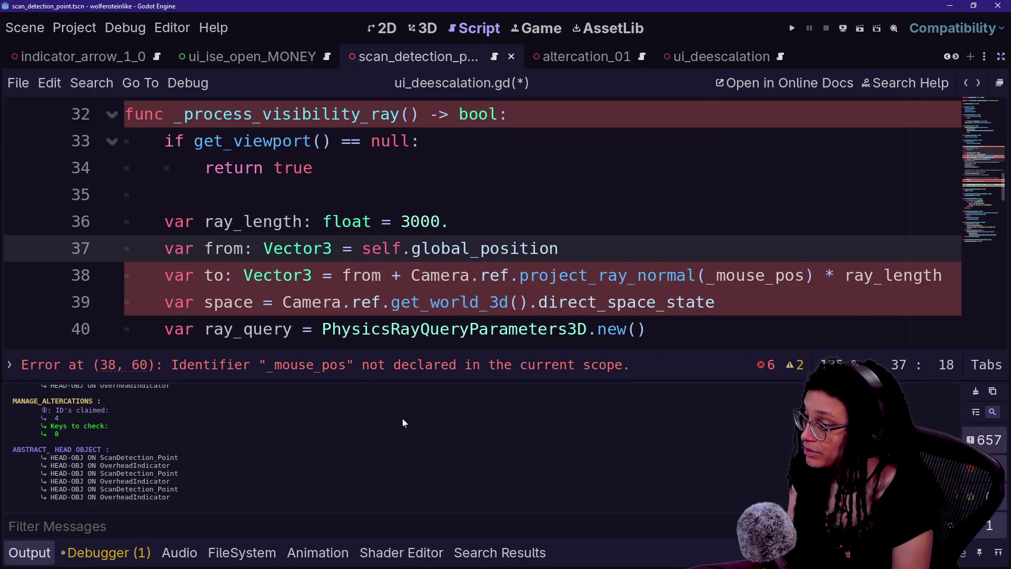
left_click(1002, 56)
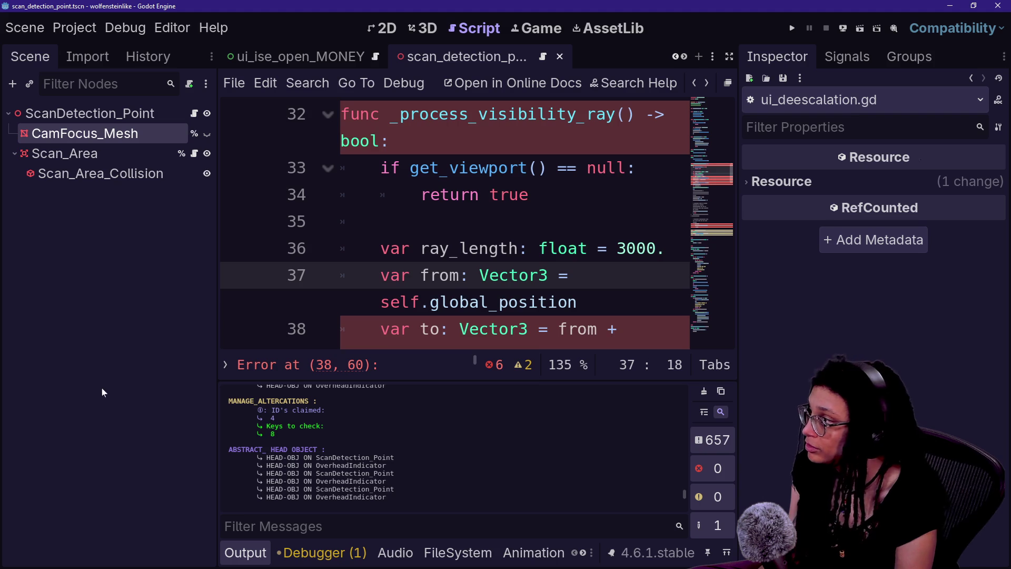
Open FancyPrints.gd from the fancy_prints addon in the FileSystem dock.
left_click(457, 553)
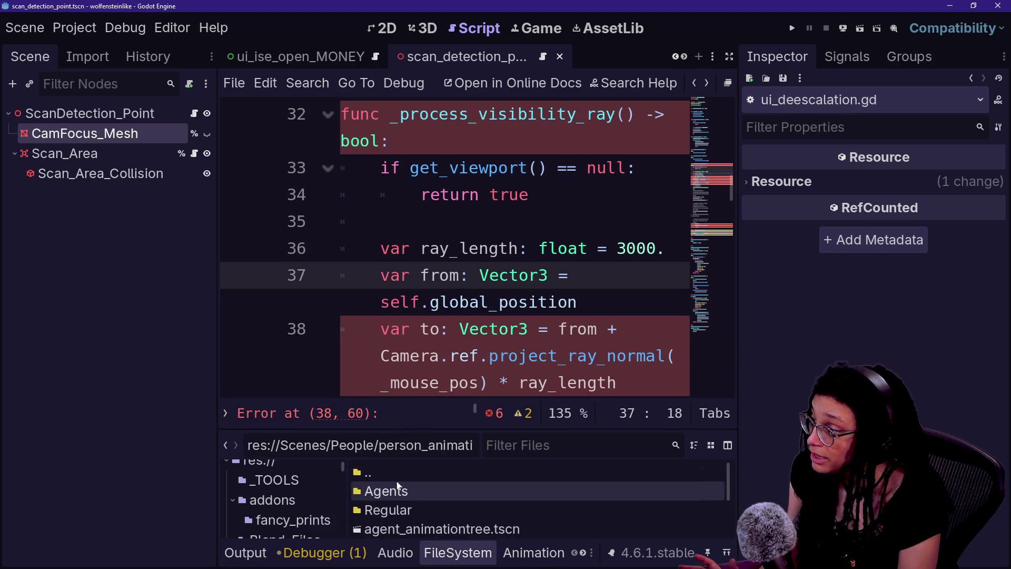
left_click(256, 520)
left_click(426, 510)
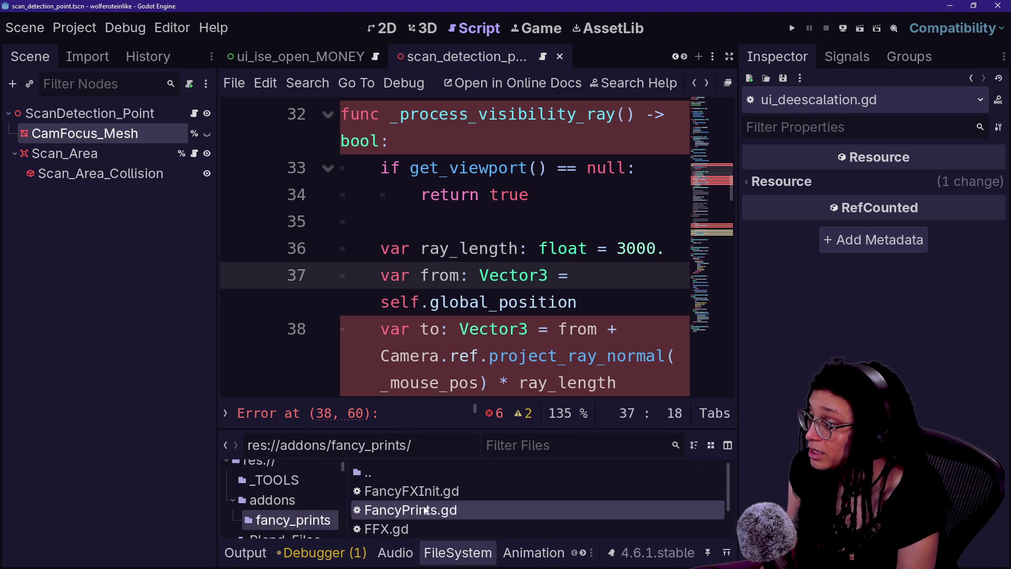
double_click(444, 511)
Widen the script view in distraction-free mode and read the ## header comments around lines 7–10.
key("ctrl+shift+F11")
scroll(506, 248, "up", 20)
scroll(505, 247, "up", 20)
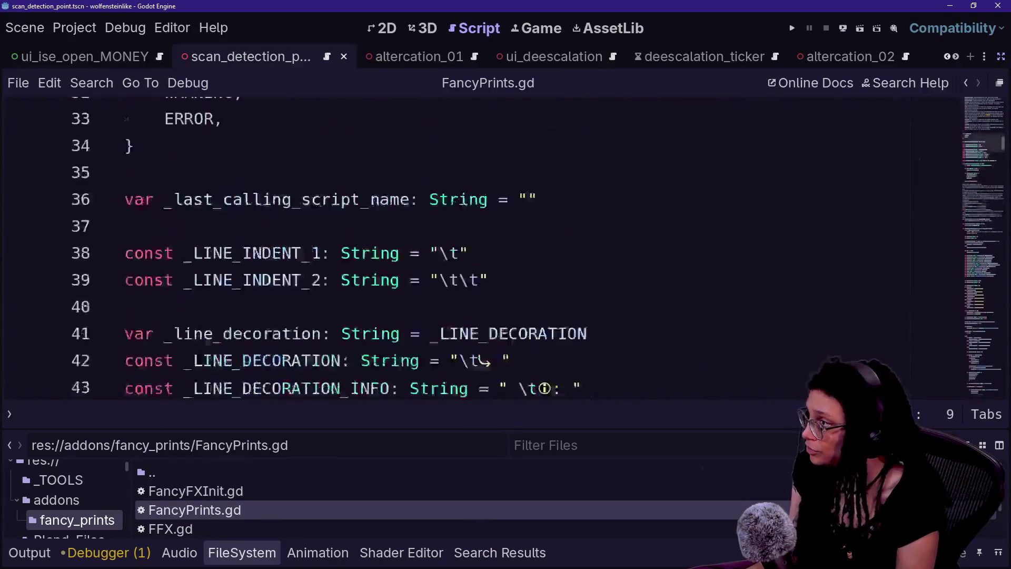
key("alt+o")
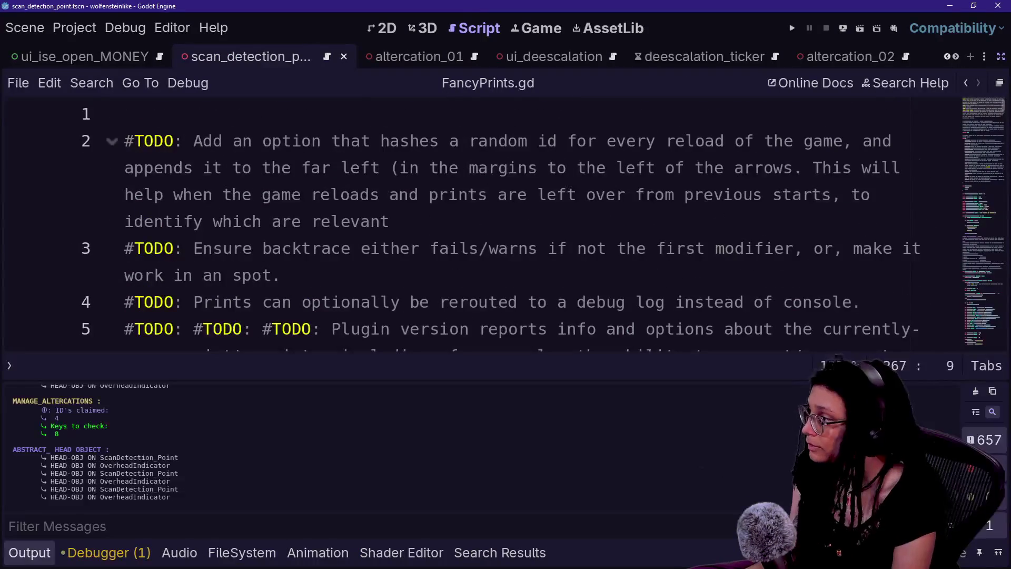
key("alt+o")
scroll(506, 301, "down", 5)
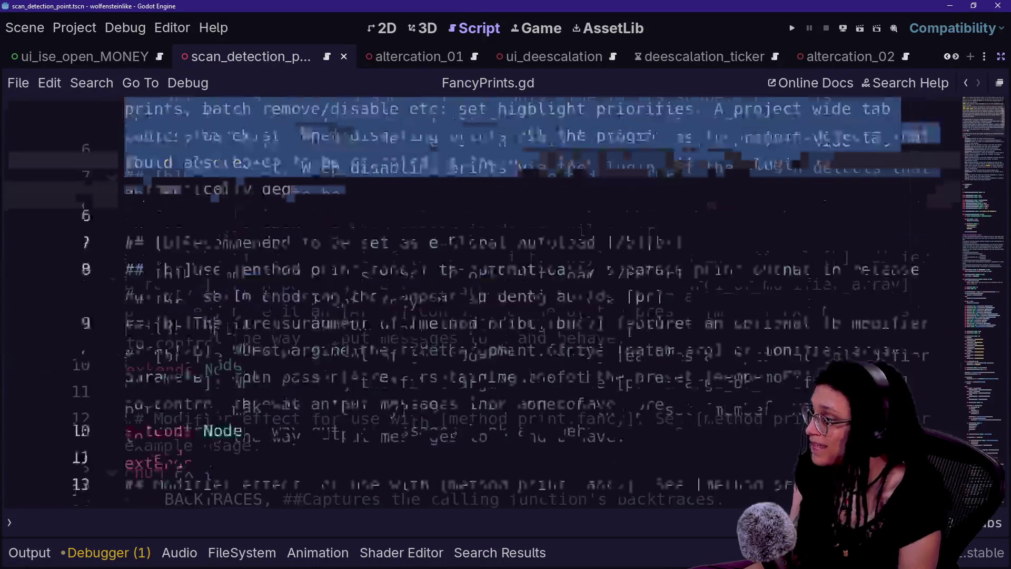
left_click(187, 301)
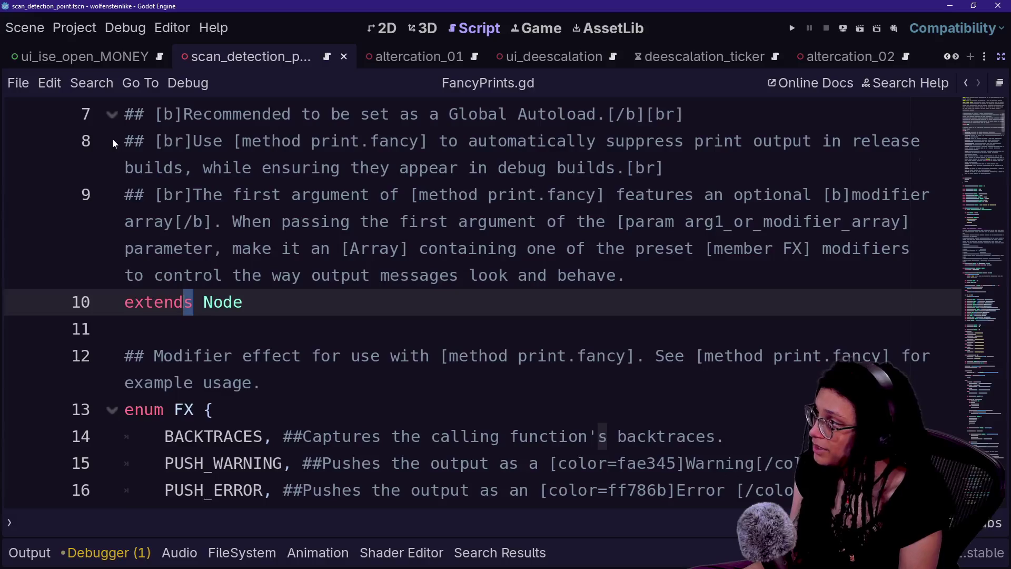
scroll(112, 143, "up", 2)
double_click(134, 275)
left_click(143, 275)
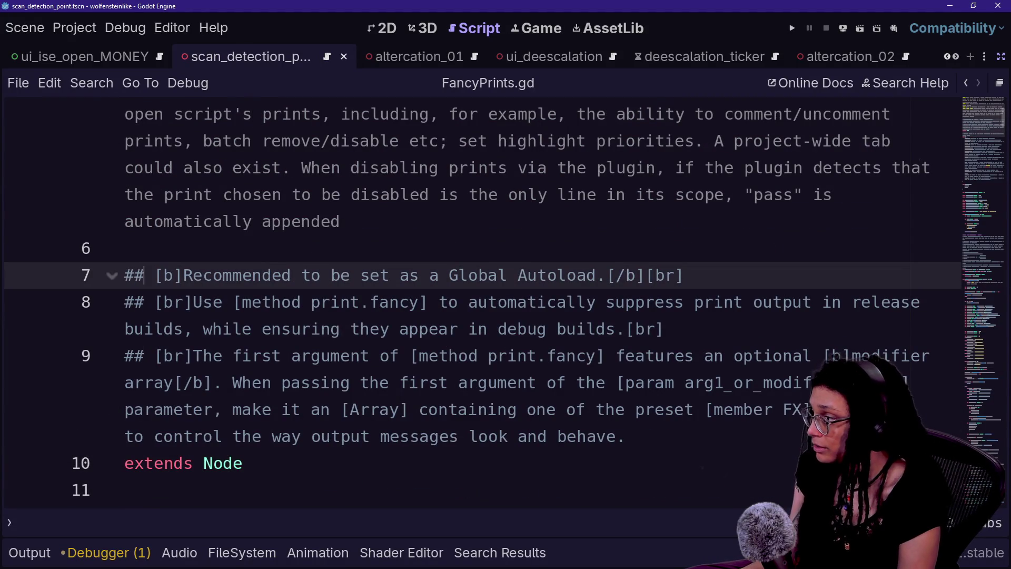
key("shift+Home")
left_click(379, 275)
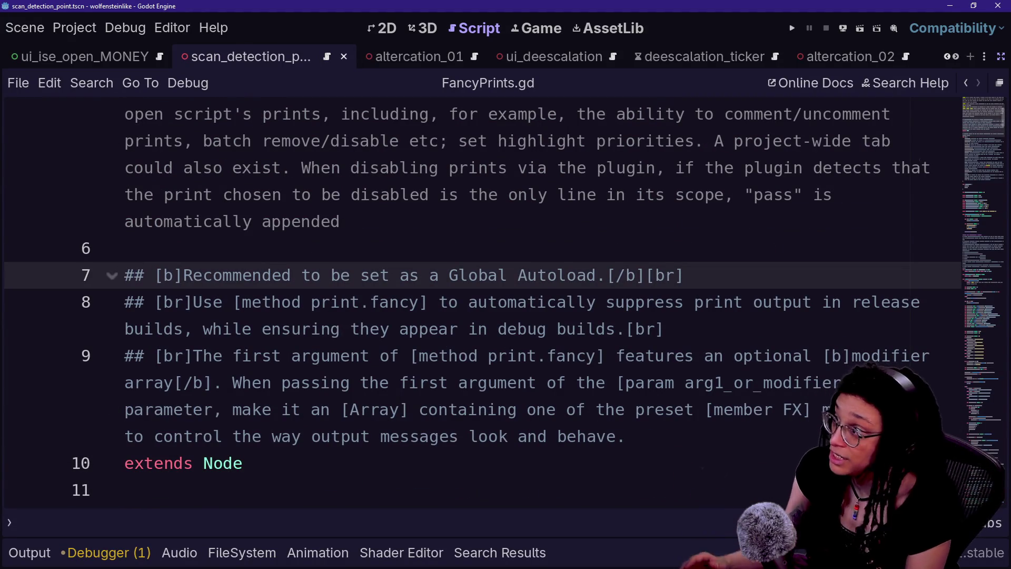
Finish reviewing the comments and search the built-in help for 'fancy'.
scroll(379, 275, "down", 1)
scroll(380, 275, "up", 4)
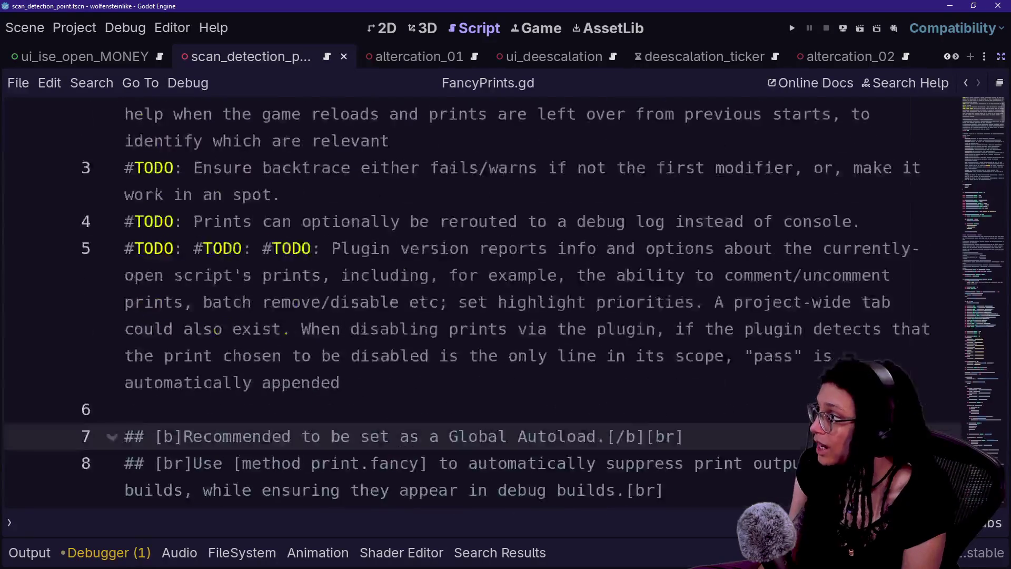
scroll(380, 275, "down", 4)
scroll(375, 279, "up", 4)
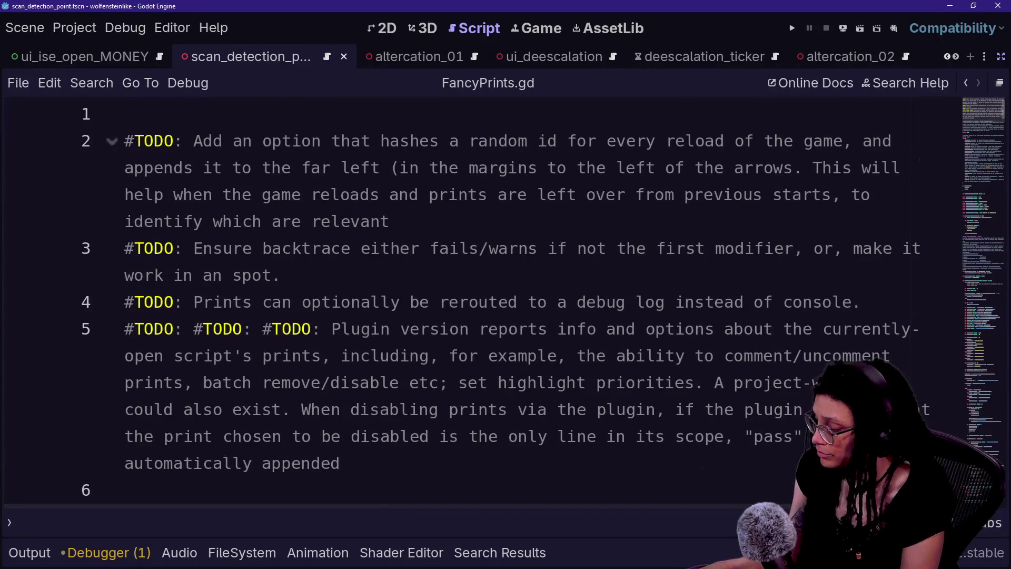
key("F1")
type("fancy")
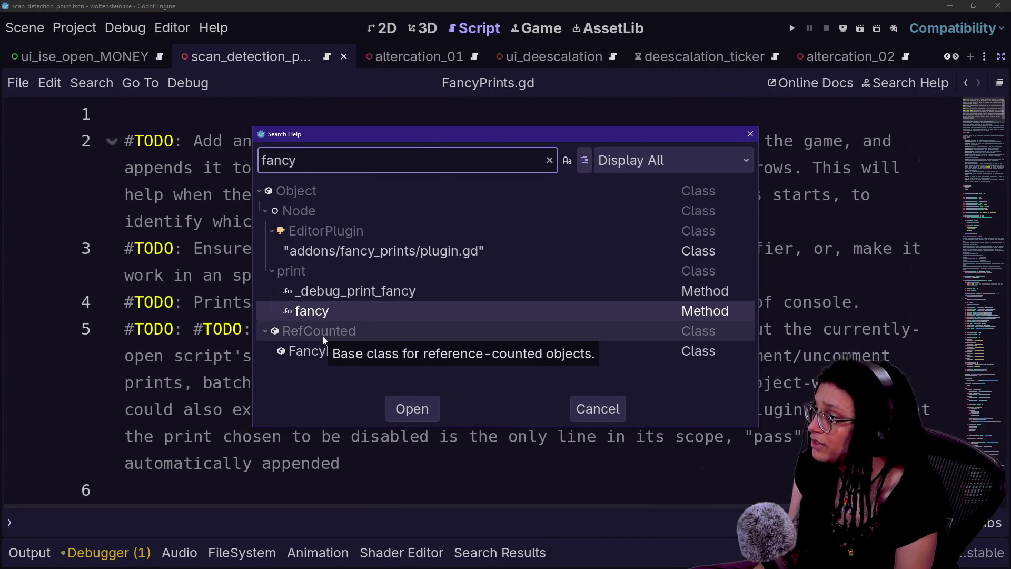
Open the print.fancy docs and scroll through the FX enumeration and method descriptions, then back up.
key("Return")
scroll(569, 267, "up", 10)
left_click_drag(252, 183, 523, 277)
left_click(445, 219)
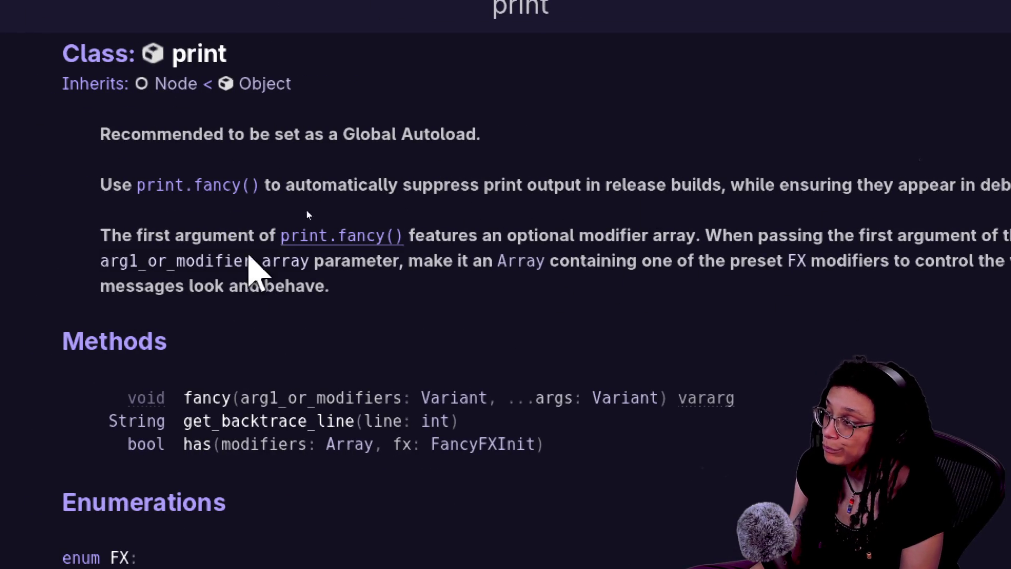
scroll(287, 349, "down", 5)
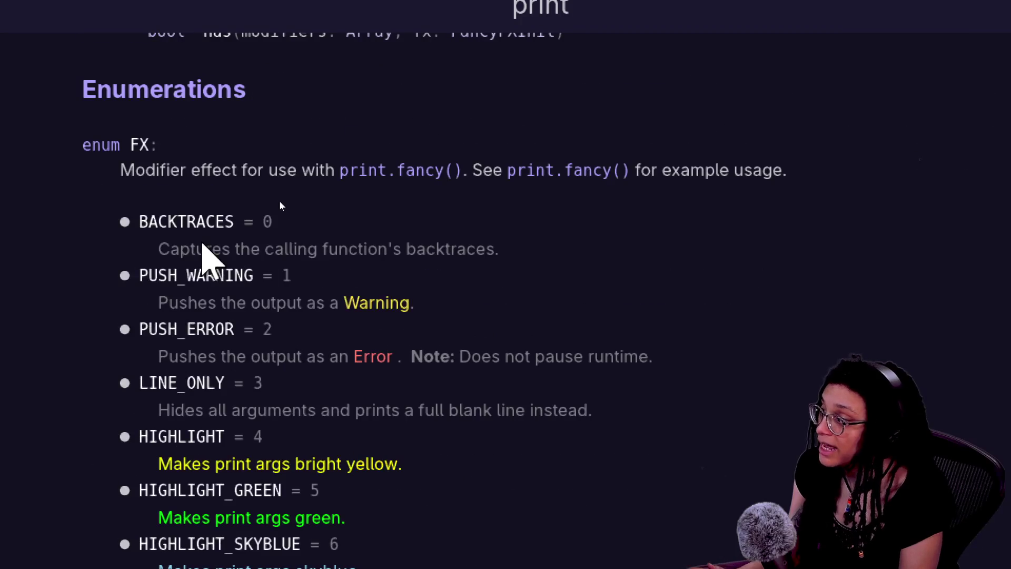
scroll(282, 437, "down", 4)
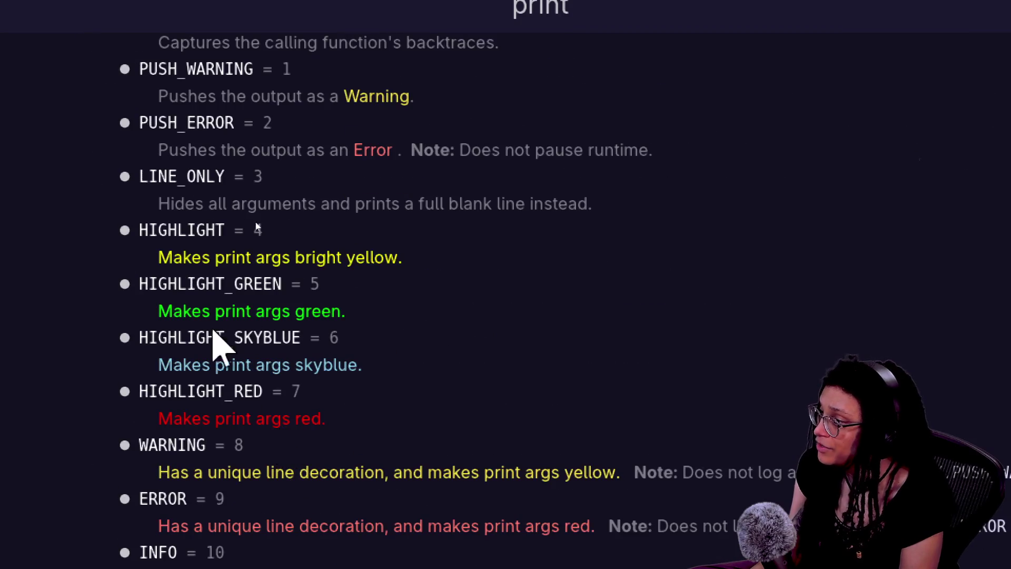
scroll(252, 395, "down", 8)
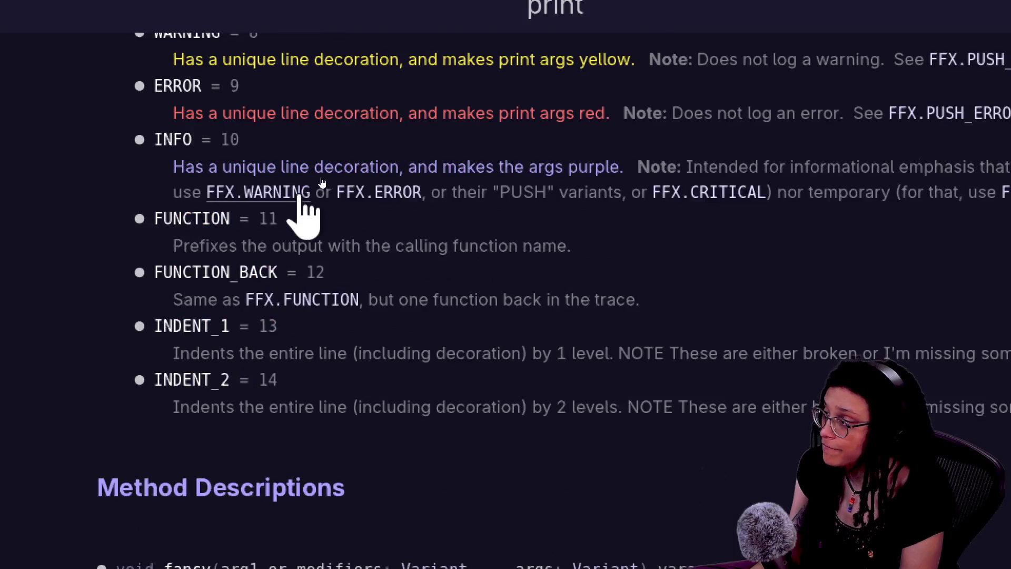
scroll(302, 211, "down", 6)
scroll(319, 244, "down", 6)
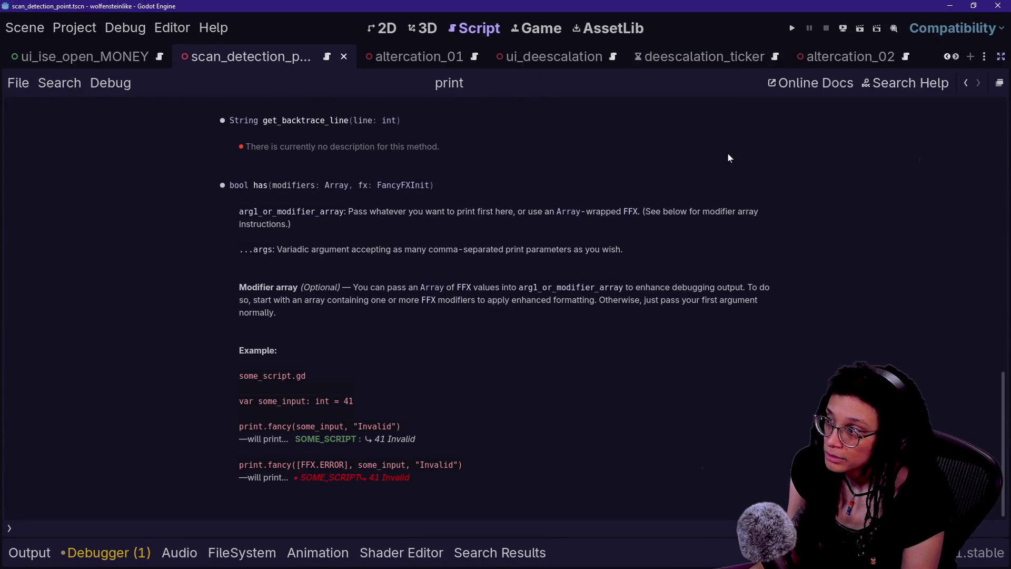
scroll(682, 163, "up", 15)
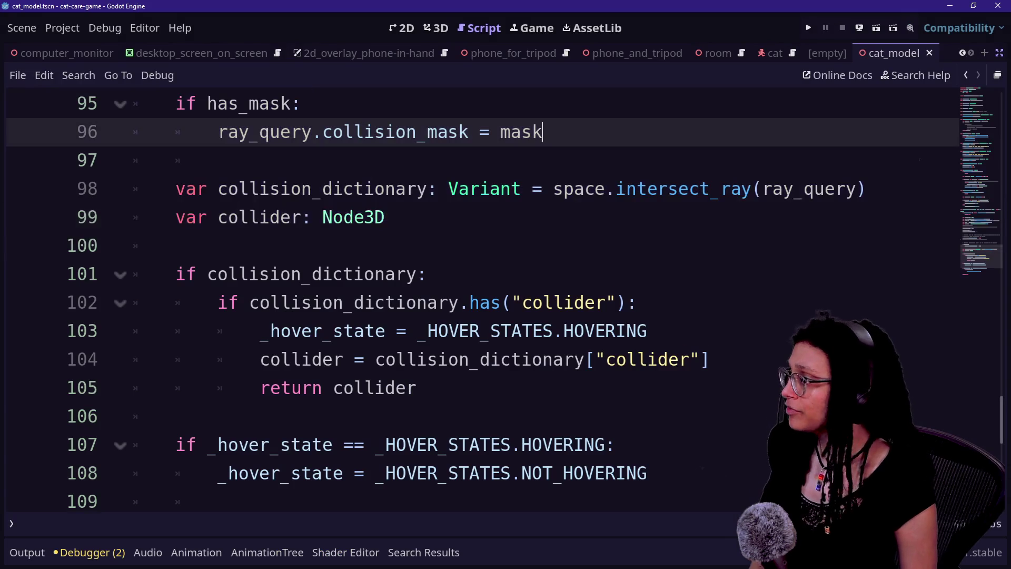
Return to the top of ManageHoverRay, rest on line 2, and open the help search.
scroll(474, 295, "up", 15)
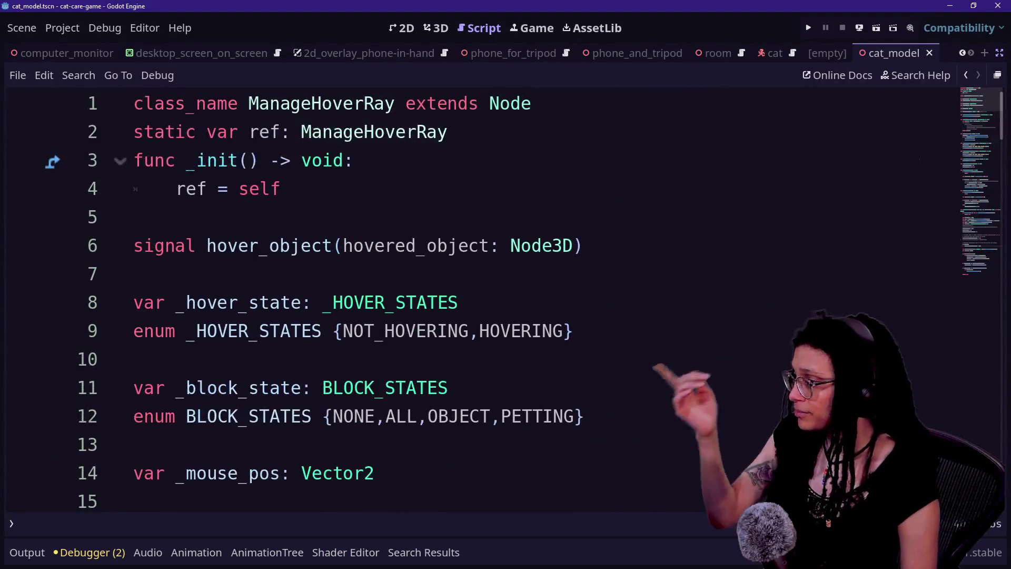
left_click(448, 131)
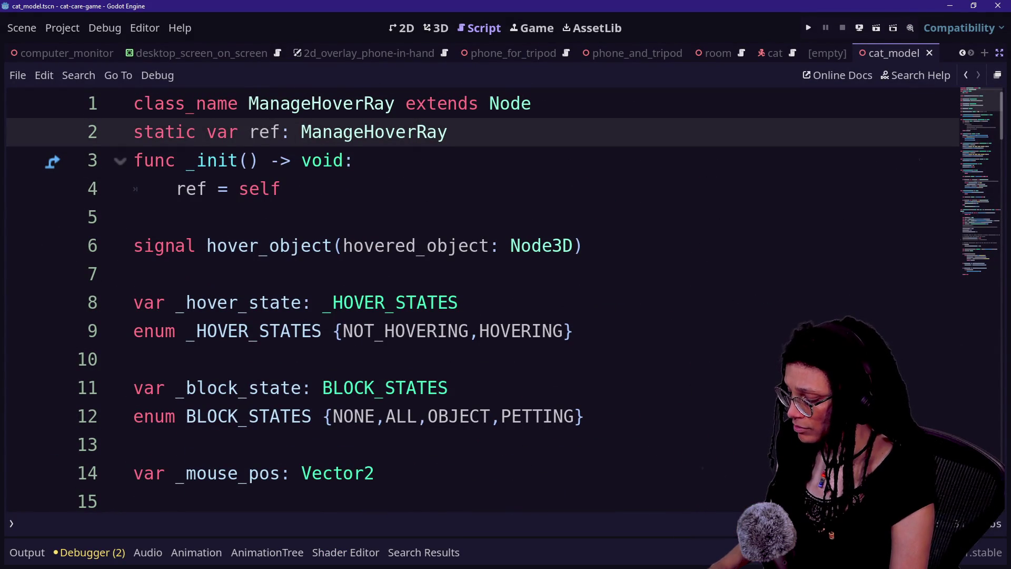
key("F1")
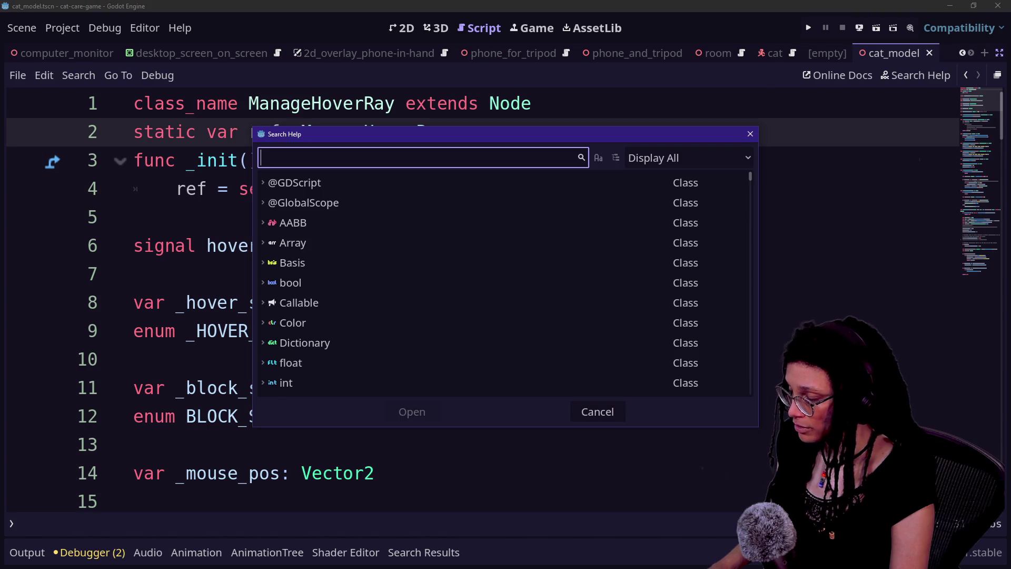
Search help for 'selectable' and open the SelectableObject class documentation.
type("selectable")
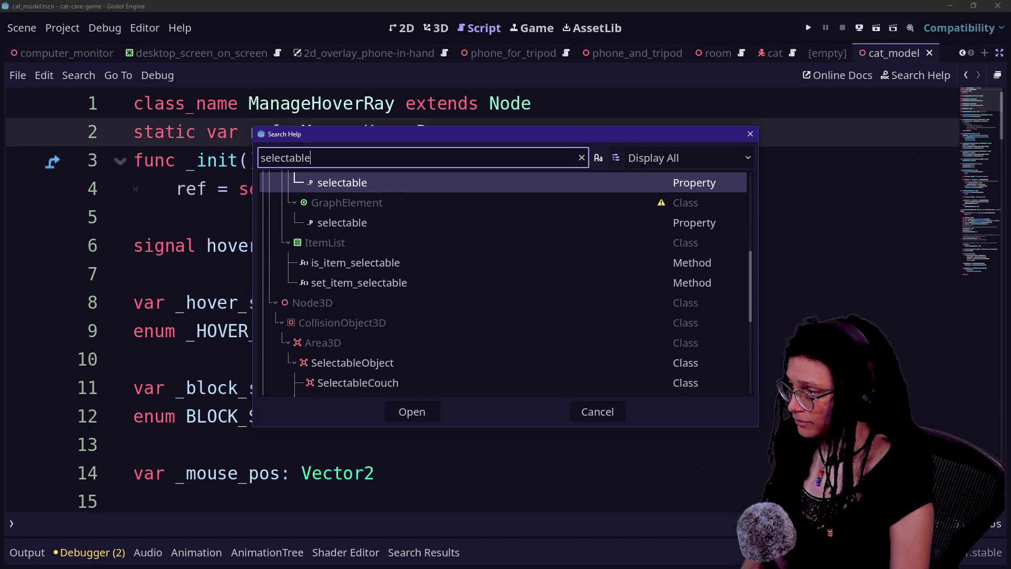
scroll(446, 306, "down", 1)
double_click(424, 333)
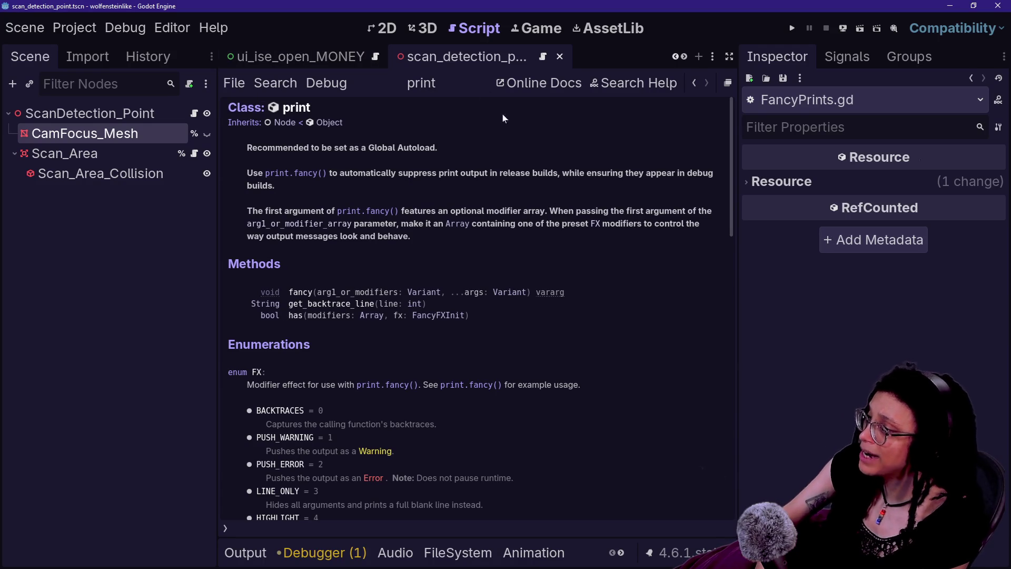
Navigate back through FancyPrints.gd to ui_deescalation.gd line 34 and widen the script view.
left_click(695, 83)
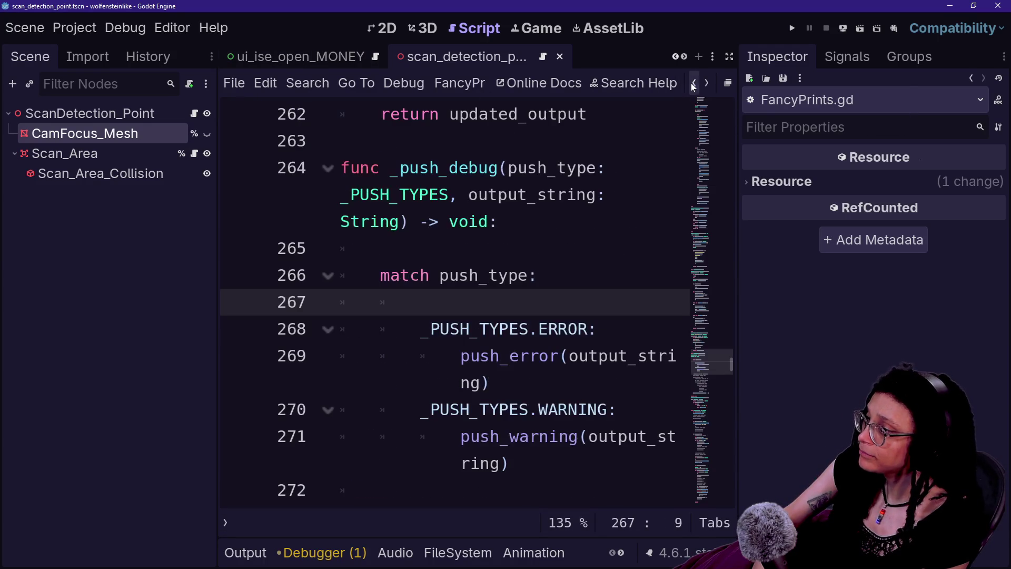
left_click(694, 85)
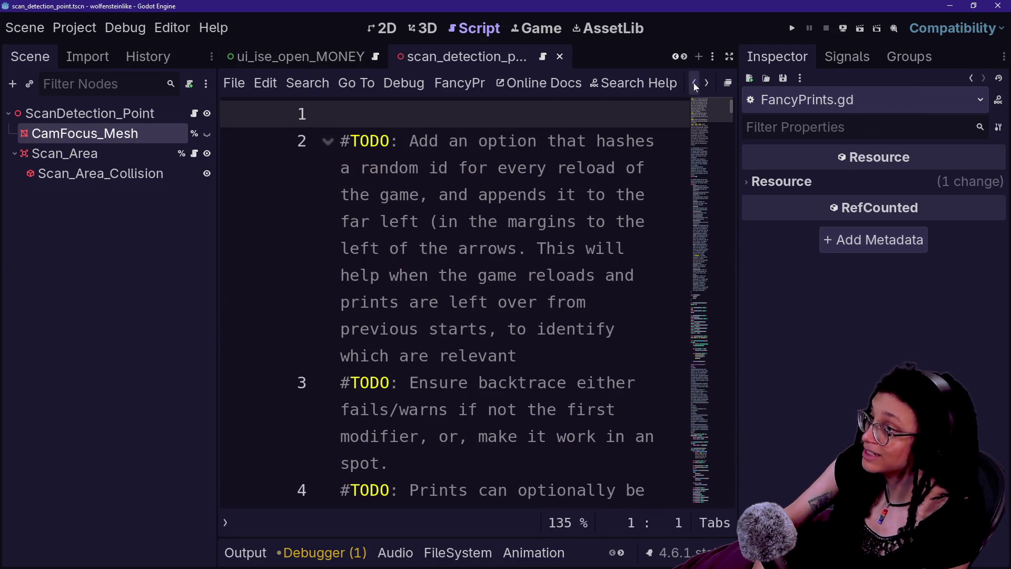
left_click(694, 83)
left_click(695, 83)
key("ctrl+shift+F11")
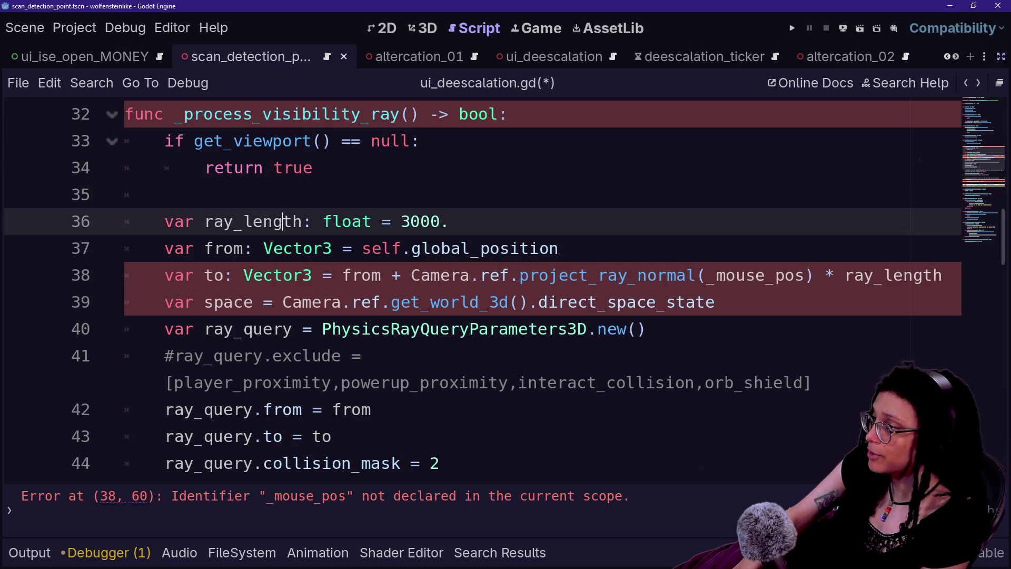
Inspect the ray query code on lines 37–40 of ui_deescalation.gd.
left_click(390, 329)
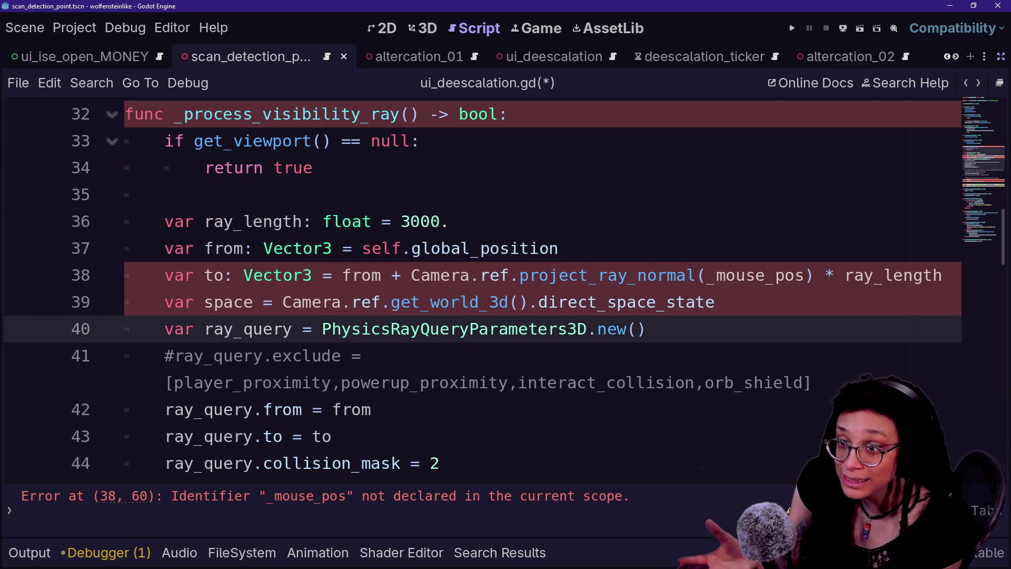
left_click(332, 248)
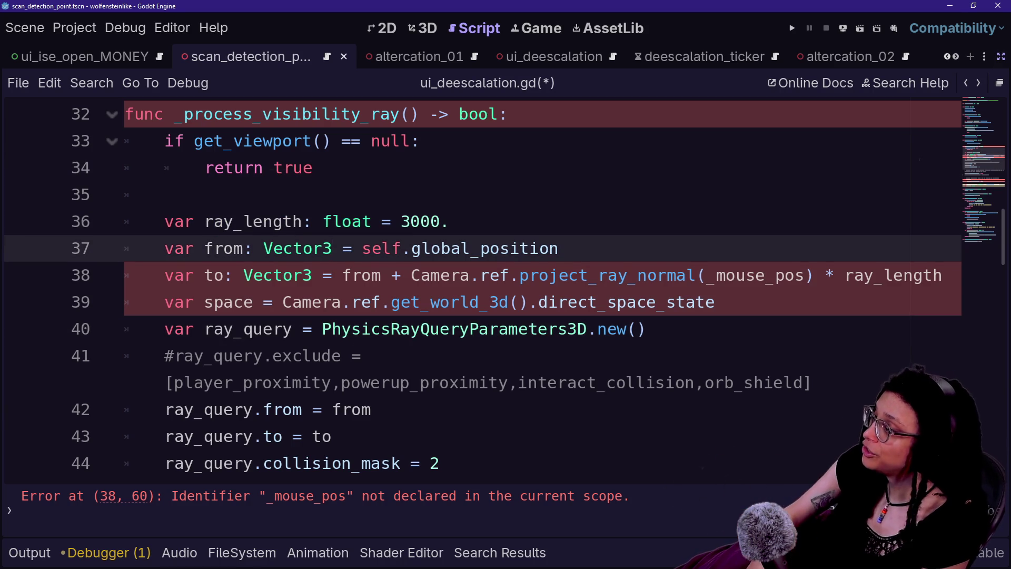
double_click(278, 275)
left_click_drag(263, 248, 363, 248)
left_click(372, 248)
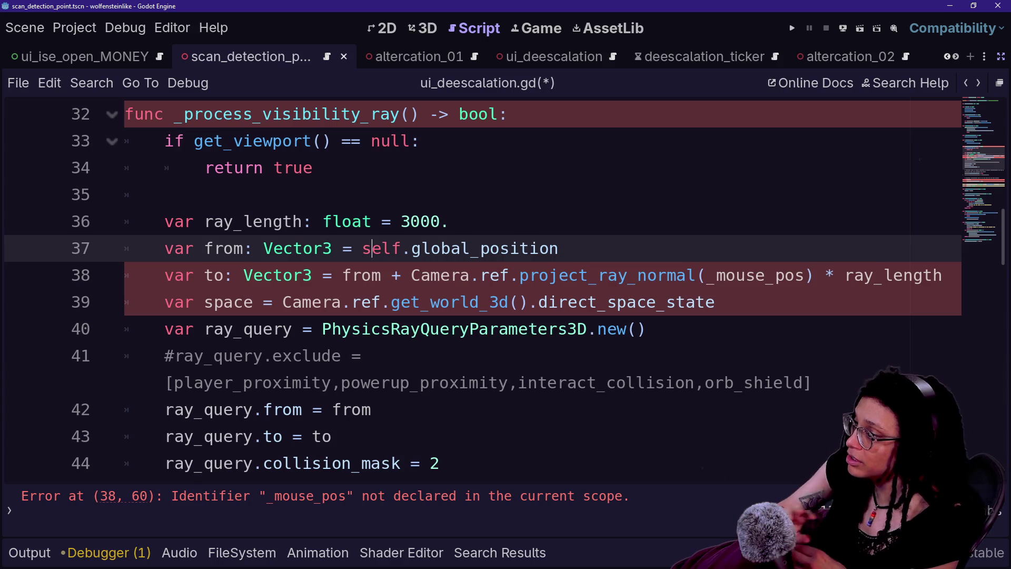
left_click(342, 302)
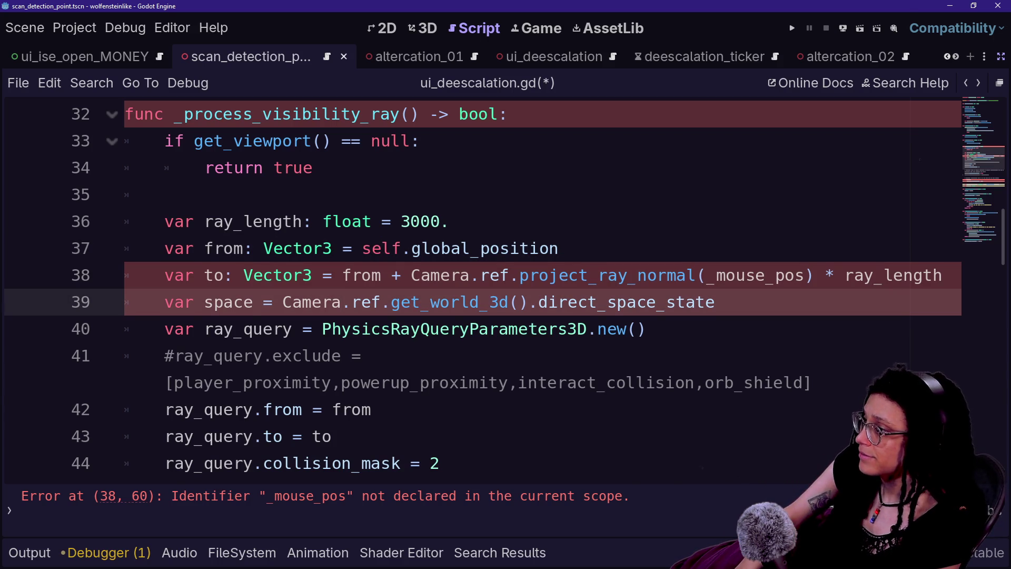
Break line 38 with a backslash continuation before 'from'.
left_click(342, 275)
type("\\")
key("BackSpace")
type("\\")
key("Return")
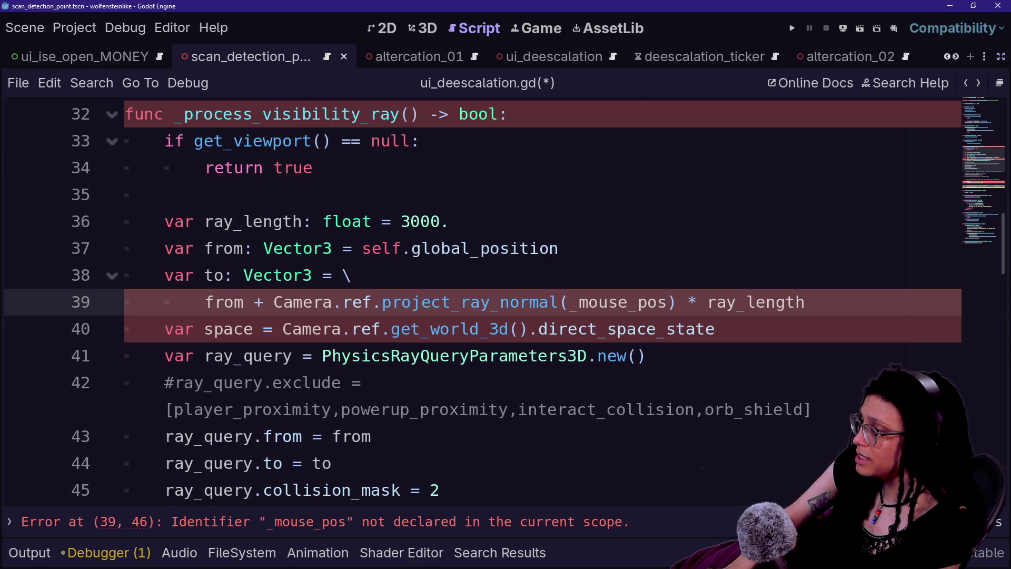
Delete then restore the Camera.ref.project_ray_normal(_mouse_pos) call, and bring up Quick Open.
mouse_move(274, 302)
left_mouse_down()
mouse_move(714, 329)
mouse_move(567, 302)
mouse_move(668, 301)
left_mouse_up()
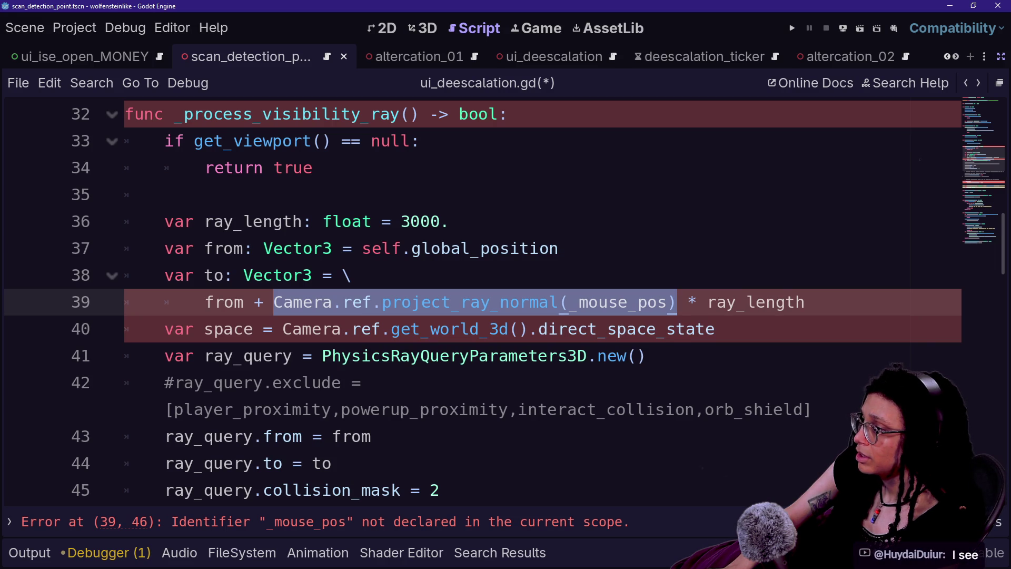
key("BackSpace")
key("ctrl+z")
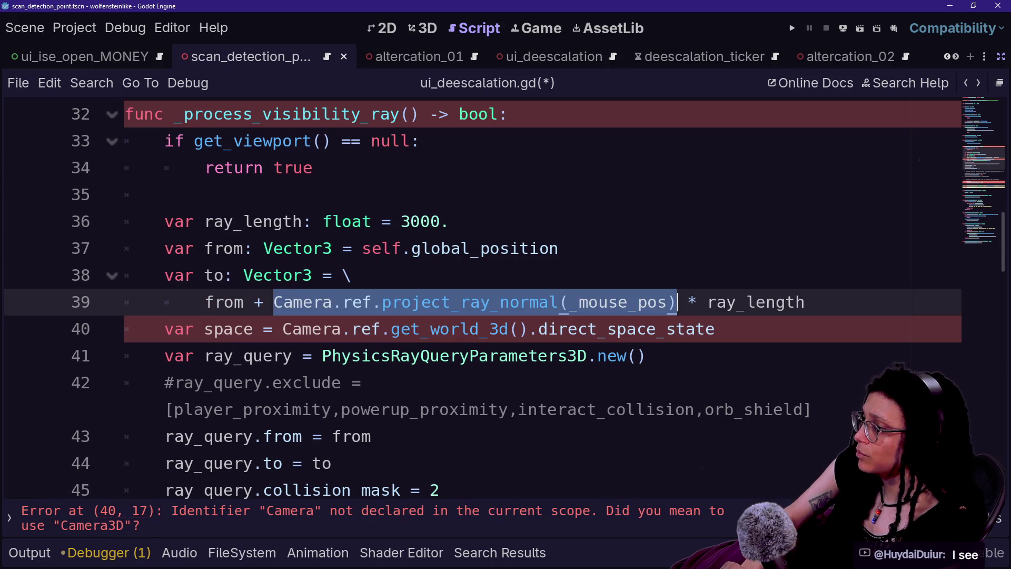
left_click(250, 302)
left_click(538, 329)
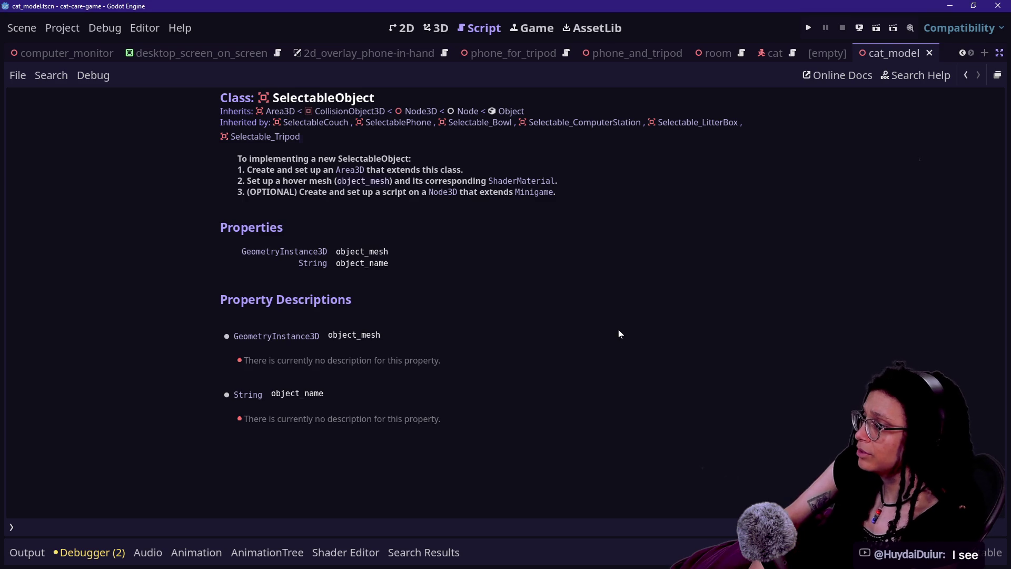
key("ctrl+alt+o")
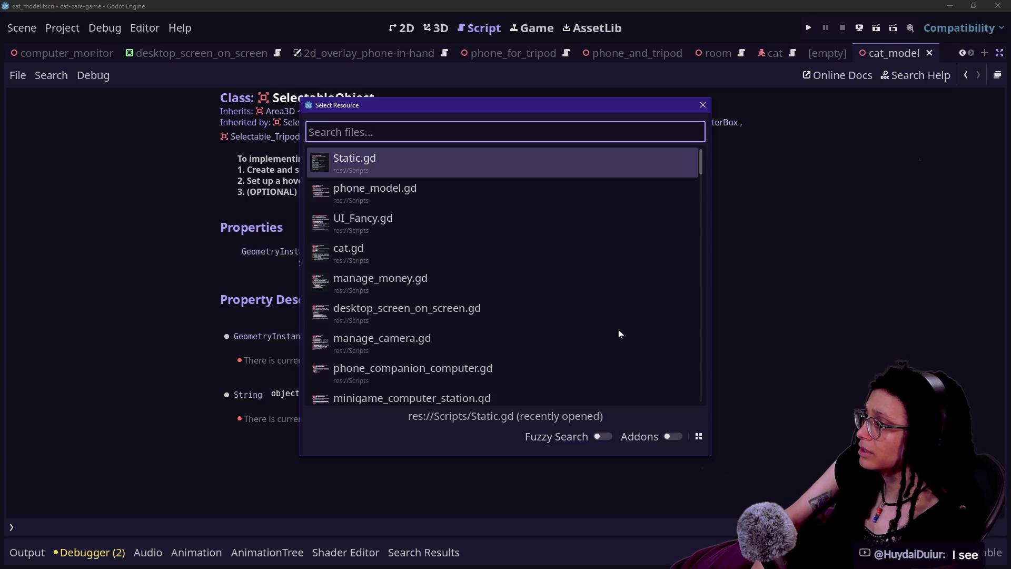
Quick-open manage_hover_ray.gd by searching 'hover'.
type("hover")
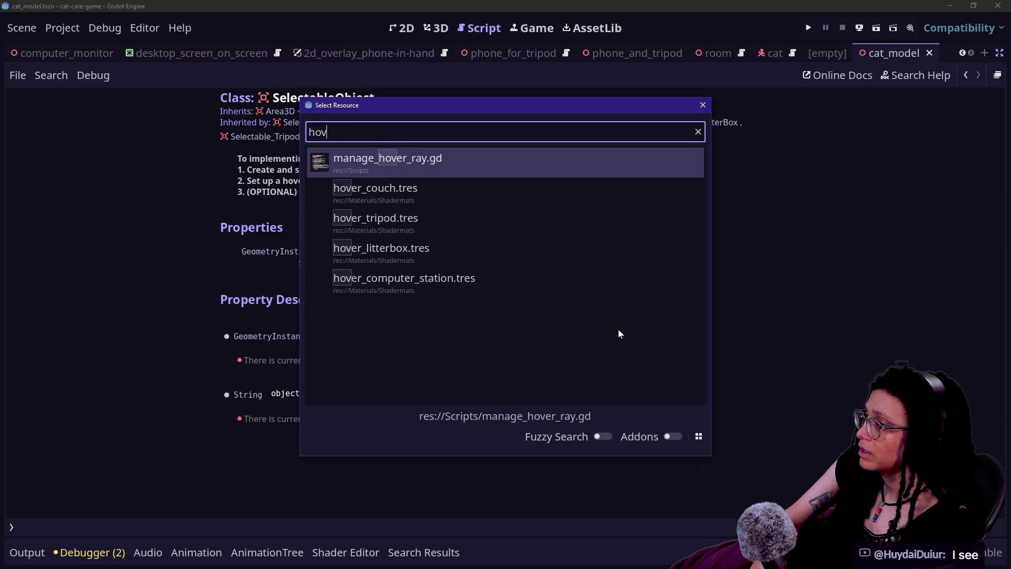
key("Return")
scroll(474, 300, "down", 10)
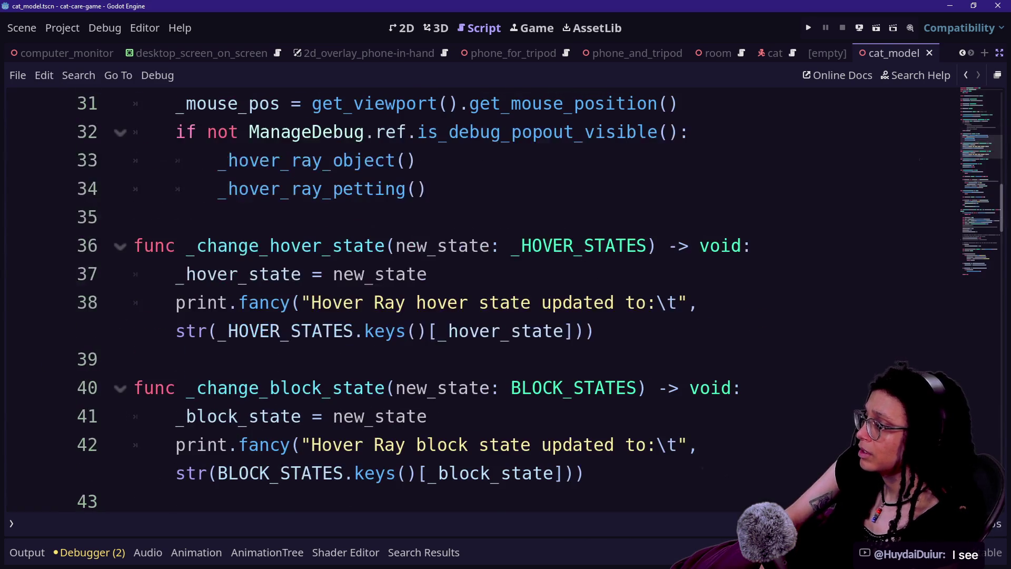
scroll(475, 300, "up", 2)
Find 'hover_Ray' in the script and land on the _hover_ray function.
key("ctrl+f")
type("hover")
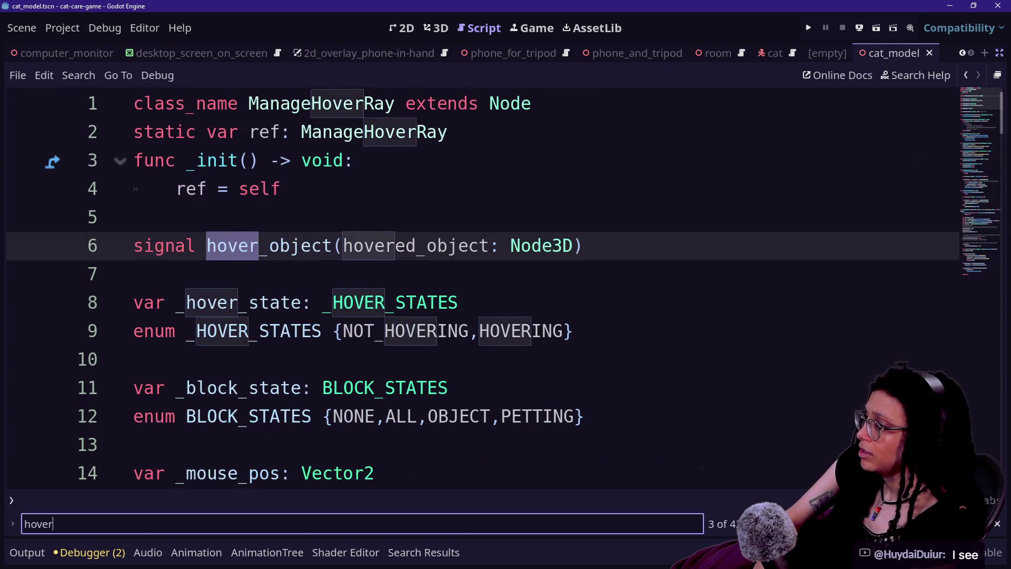
type("_Ray")
key("Return")
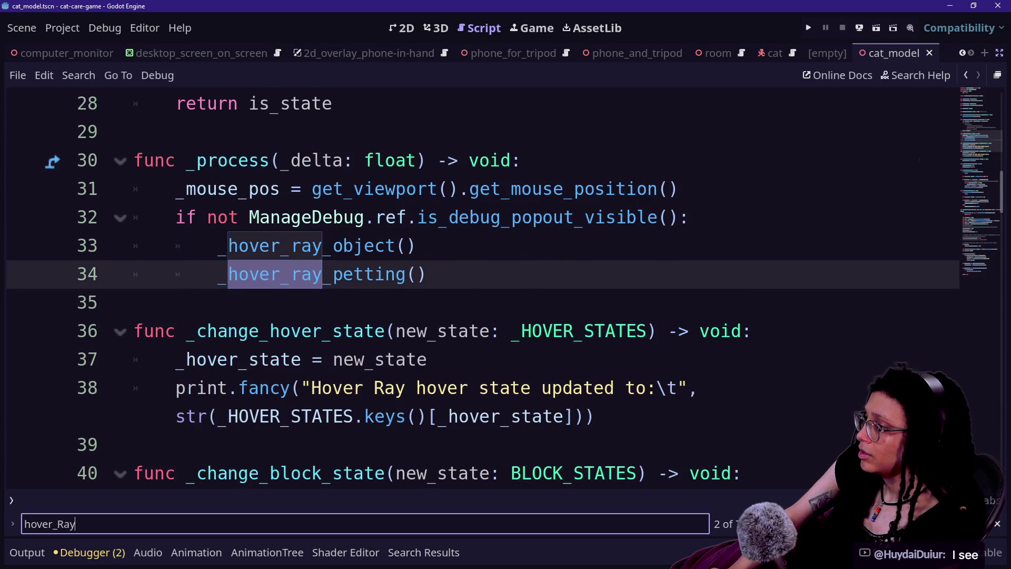
key("Return")
scroll(474, 290, "down", 3)
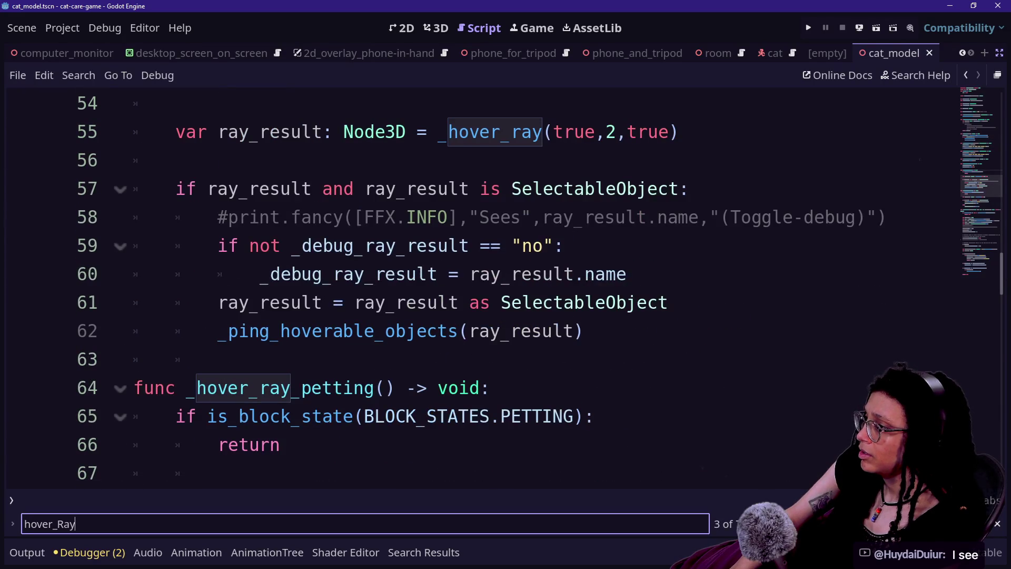
scroll(474, 290, "up", 1)
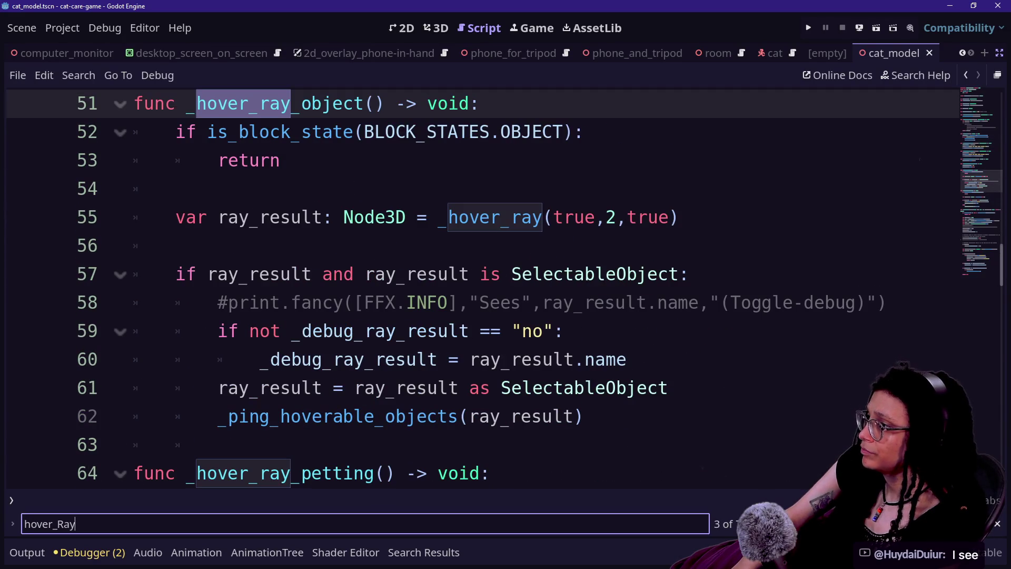
scroll(475, 290, "up", 4)
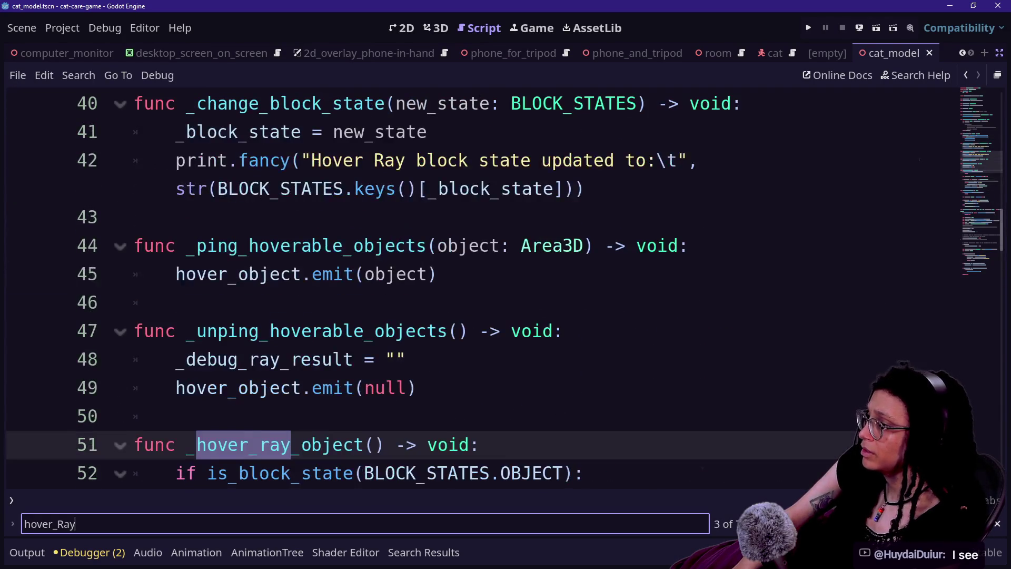
scroll(474, 290, "up", 5)
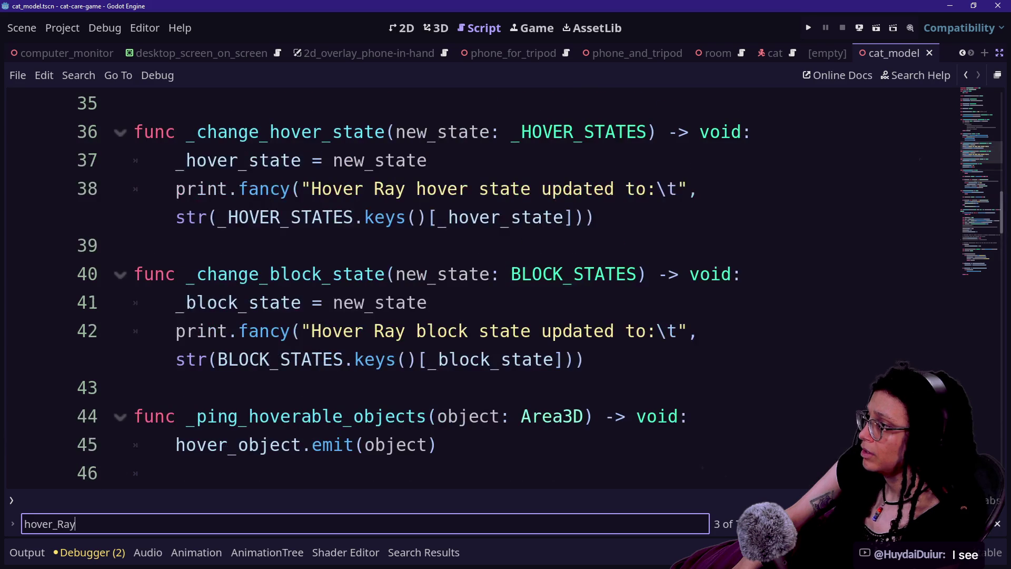
scroll(475, 290, "up", 8)
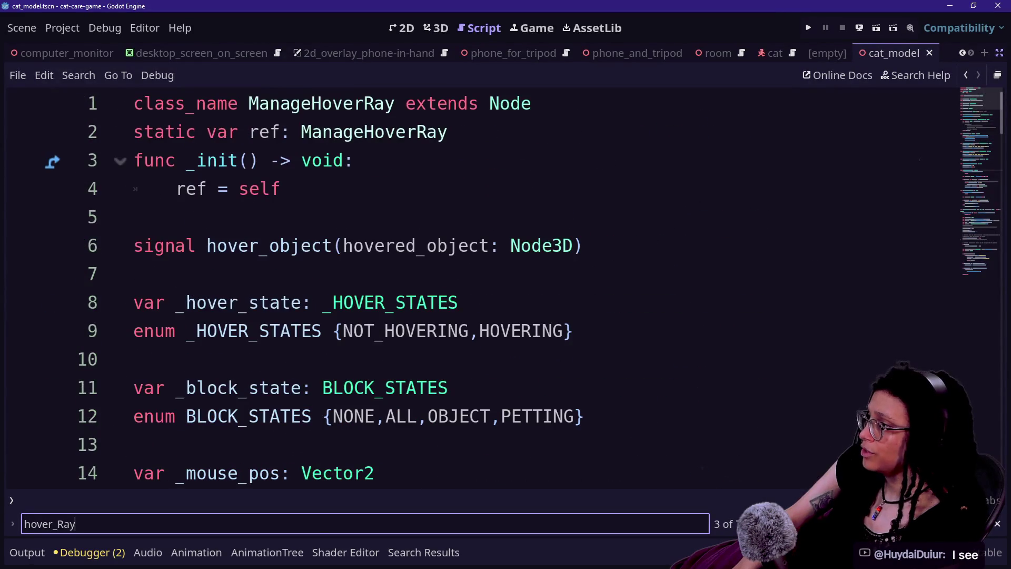
scroll(475, 290, "down", 15)
scroll(474, 290, "down", 5)
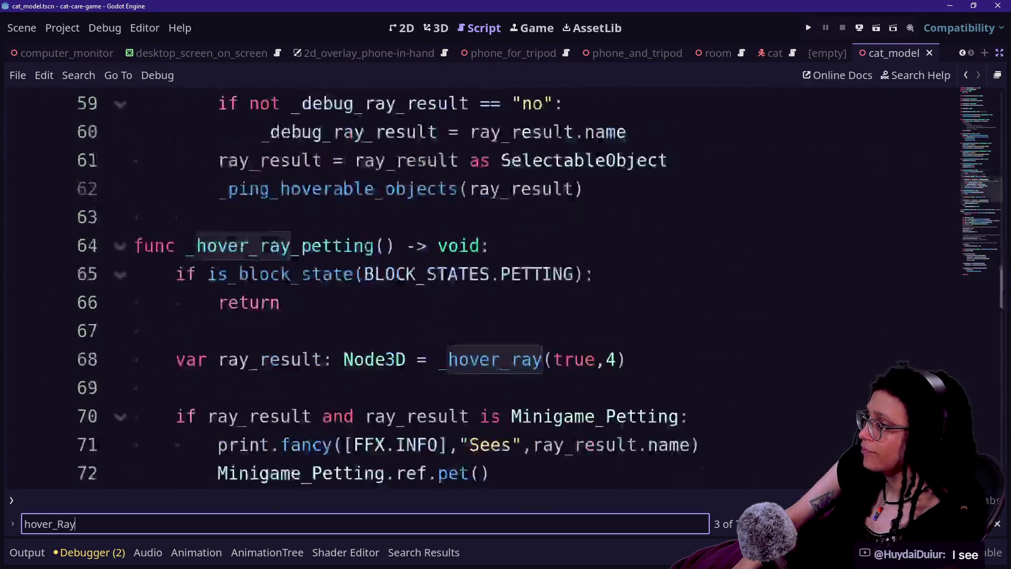
left_click(134, 417)
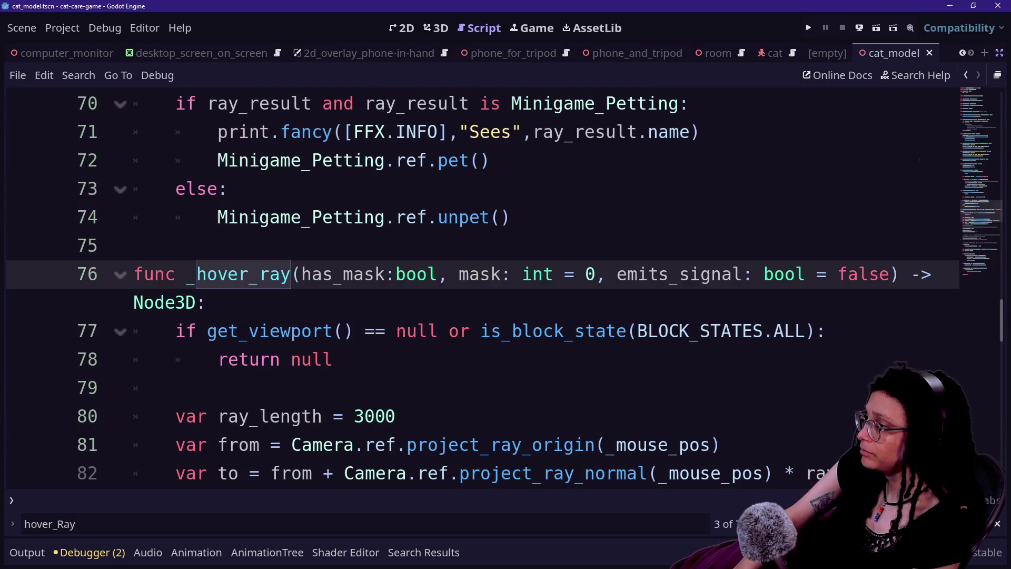
Examine the ray origin on line 81 and the project_ray_normal direction on line 82.
scroll(474, 290, "down", 2)
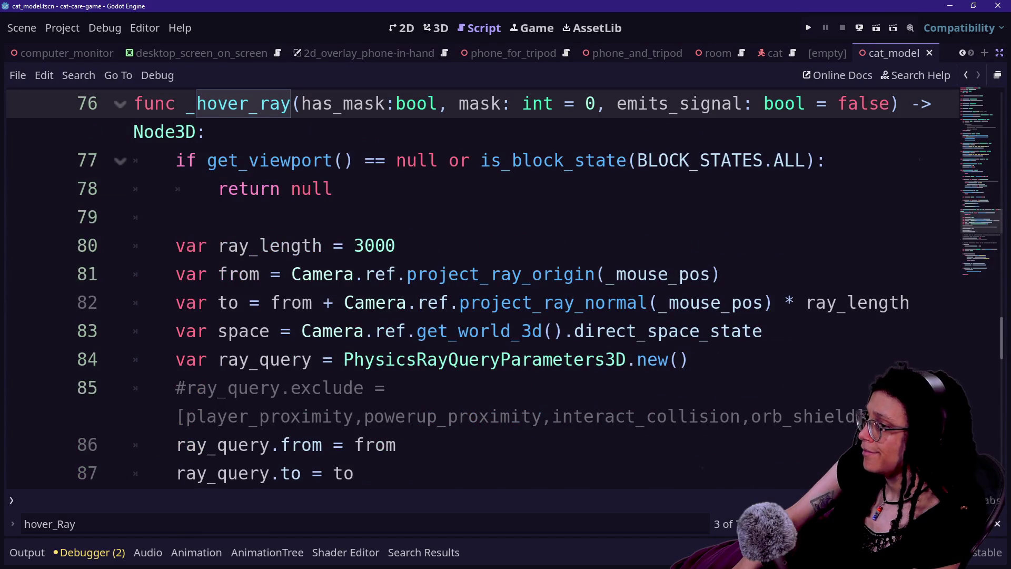
mouse_move(386, 273)
left_mouse_down()
mouse_move(596, 274)
mouse_move(582, 331)
left_mouse_up()
left_click_drag(386, 303, 649, 302)
left_click(648, 303)
left_click_drag(291, 273, 721, 274)
mouse_move(345, 302)
left_mouse_down()
mouse_move(817, 302)
mouse_move(785, 303)
left_mouse_up()
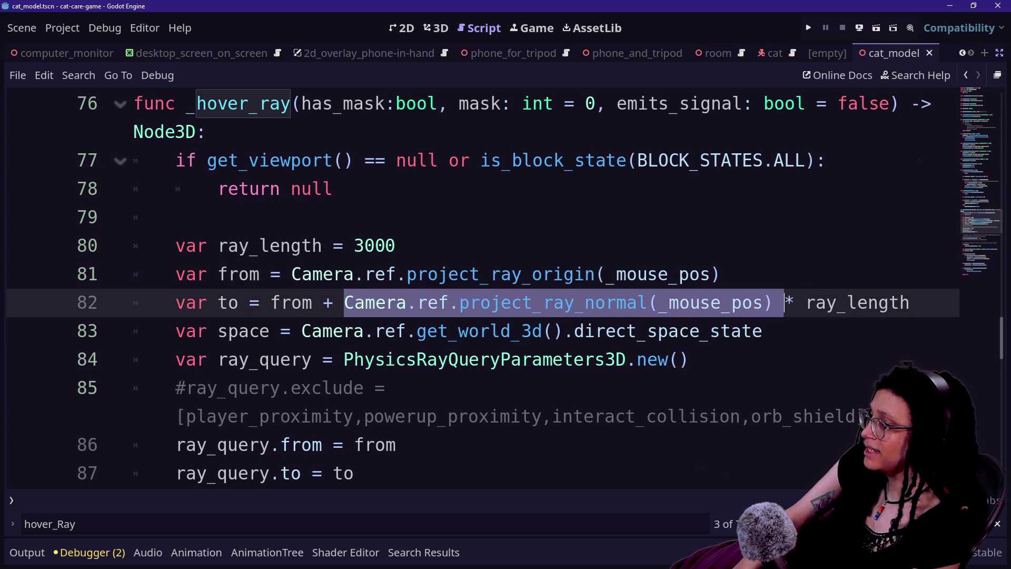
left_click(784, 302)
Review lines 82–83 and the Camera class documentation tooltip.
mouse_move(785, 302)
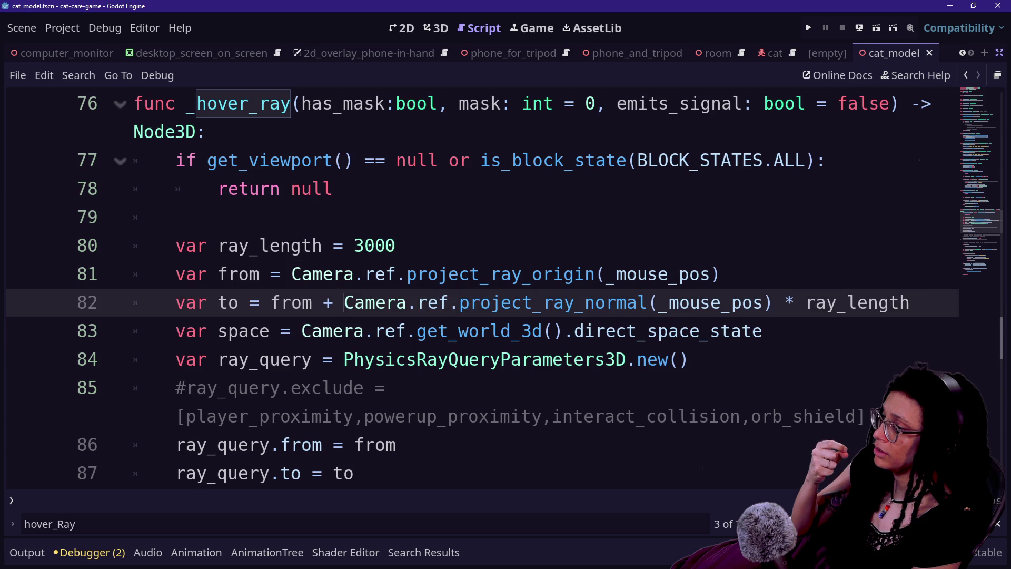
left_click_drag(345, 303, 764, 331)
left_click(296, 274)
left_click(679, 302)
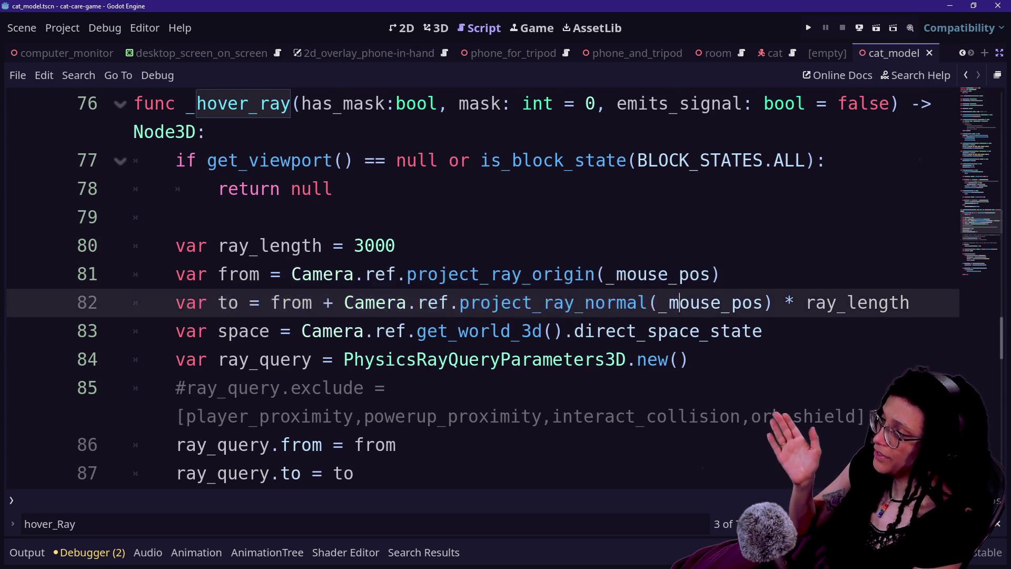
double_click(664, 273)
left_click(313, 274)
mouse_move(313, 273)
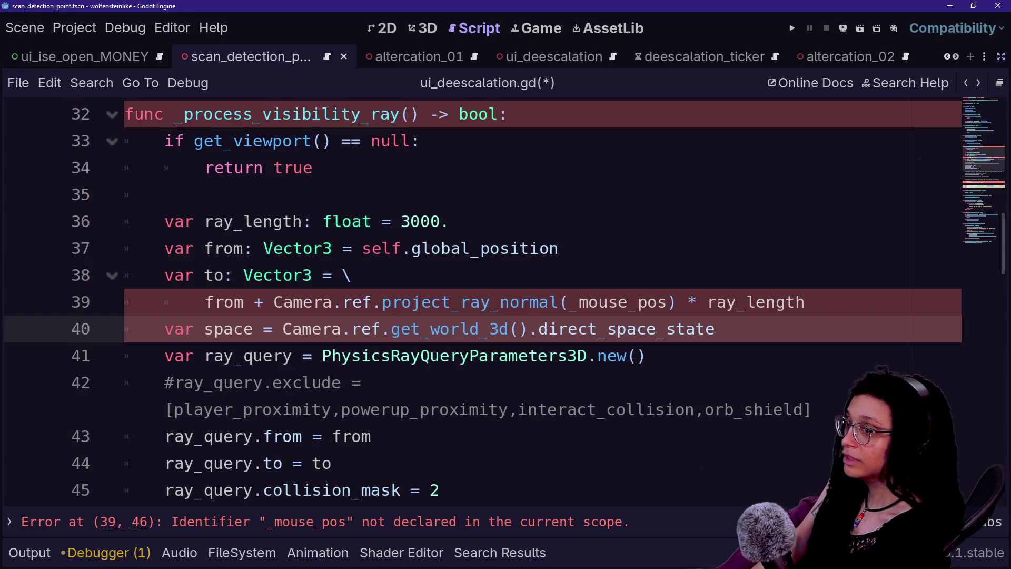
Delete the camera projection and extra '+' on line 39, leaving 'from * ray_length'.
left_click(432, 302)
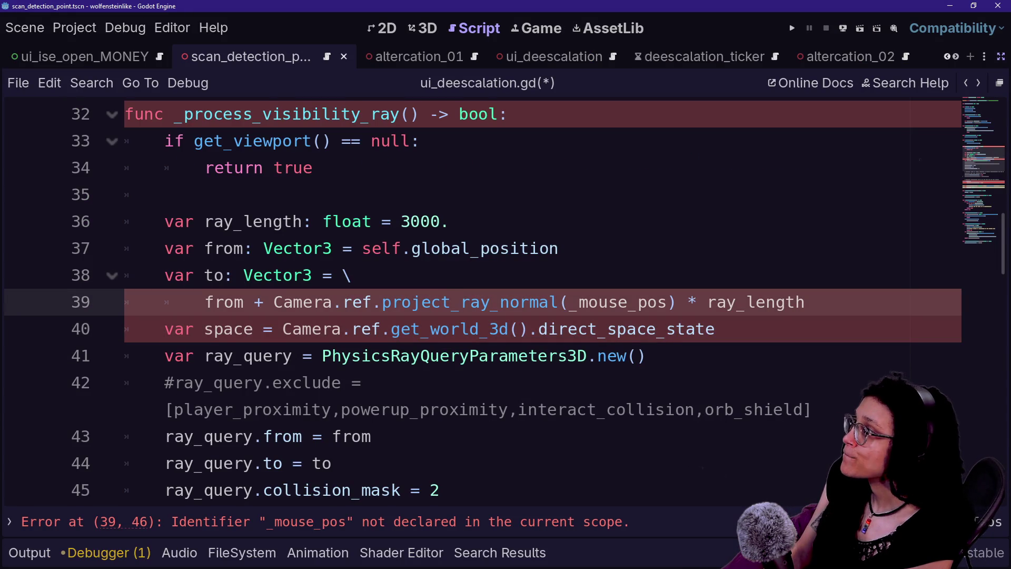
mouse_move(273, 302)
left_mouse_down()
mouse_move(576, 329)
mouse_move(576, 302)
mouse_move(619, 301)
left_mouse_up()
key("BackSpace")
key("Delete")
key("Delete")
key("Delete")
key("BackSpace")
key("BackSpace")
left_click(529, 355)
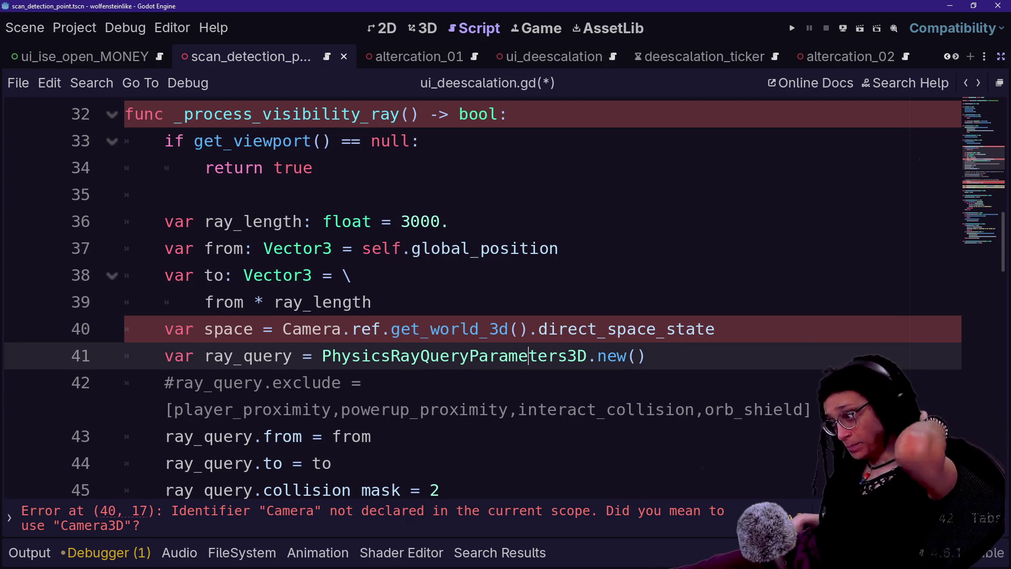
scroll(474, 295, "down", 2)
scroll(474, 295, "down", 4)
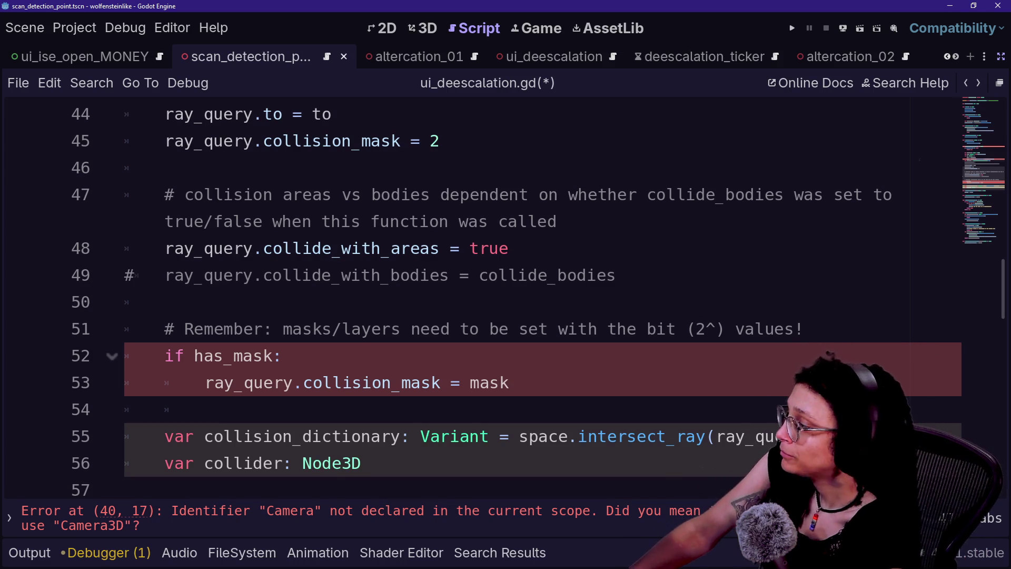
Move through lines 48–50, then check get_world_3d's context actions on line 40.
left_click(165, 302)
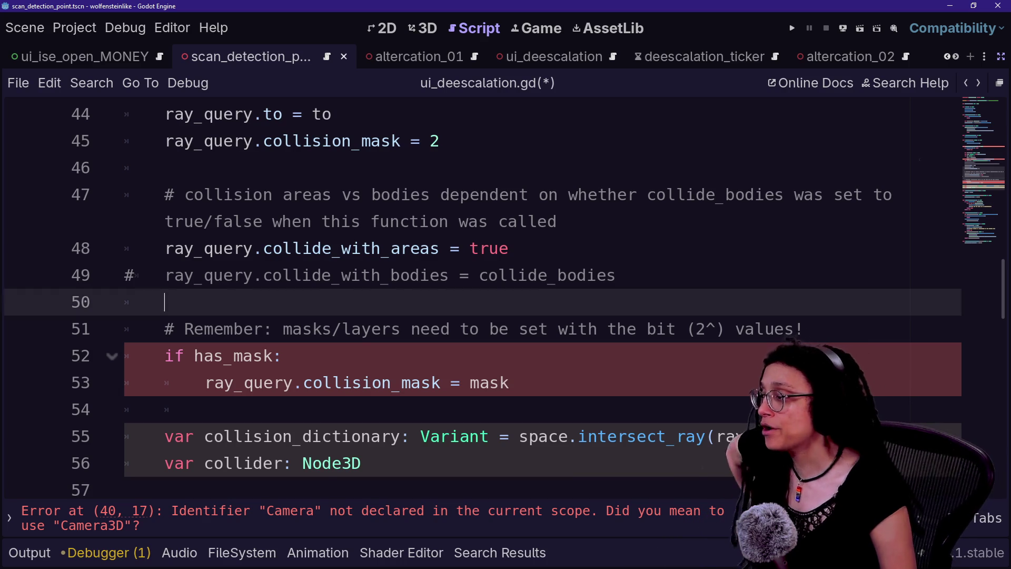
scroll(506, 295, "up", 3)
scroll(505, 295, "down", 1)
left_click(165, 403)
left_click(165, 376)
scroll(506, 295, "up", 3)
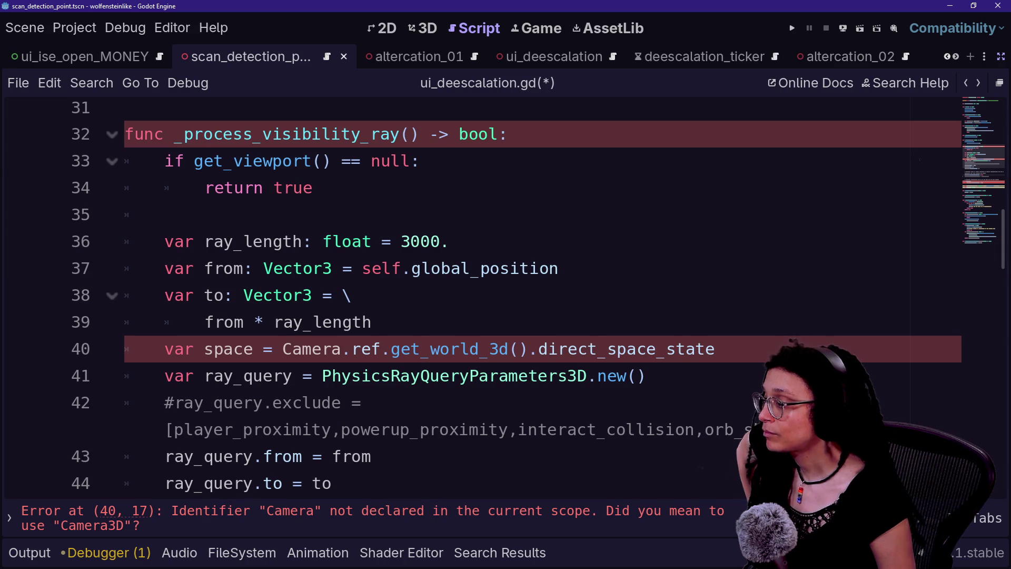
left_click(431, 349)
right_click(460, 343)
key("Escape")
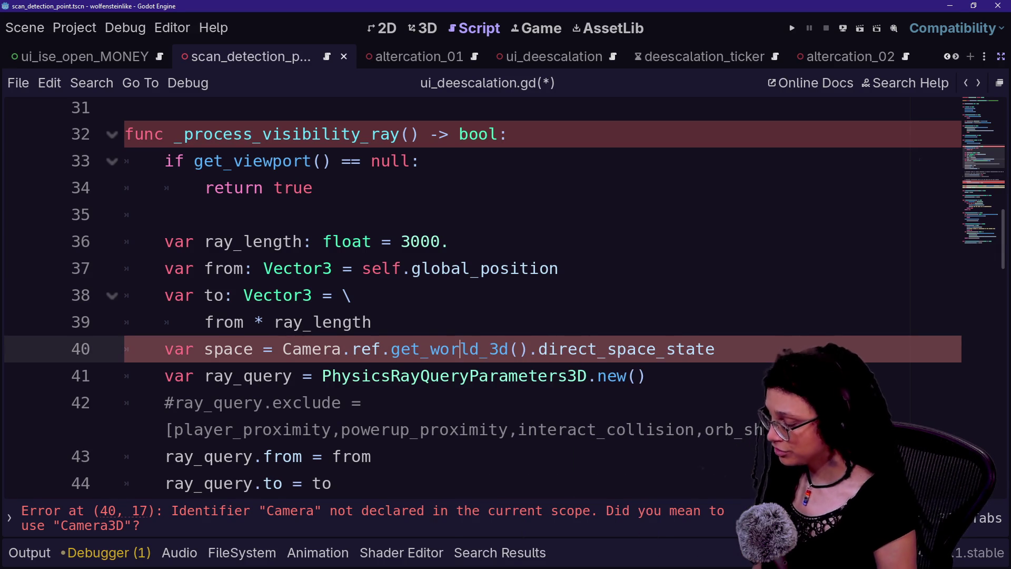
Search Quick Open for 'int', cancel it, and bring up the help search.
key("shift+alt+o")
type("int")
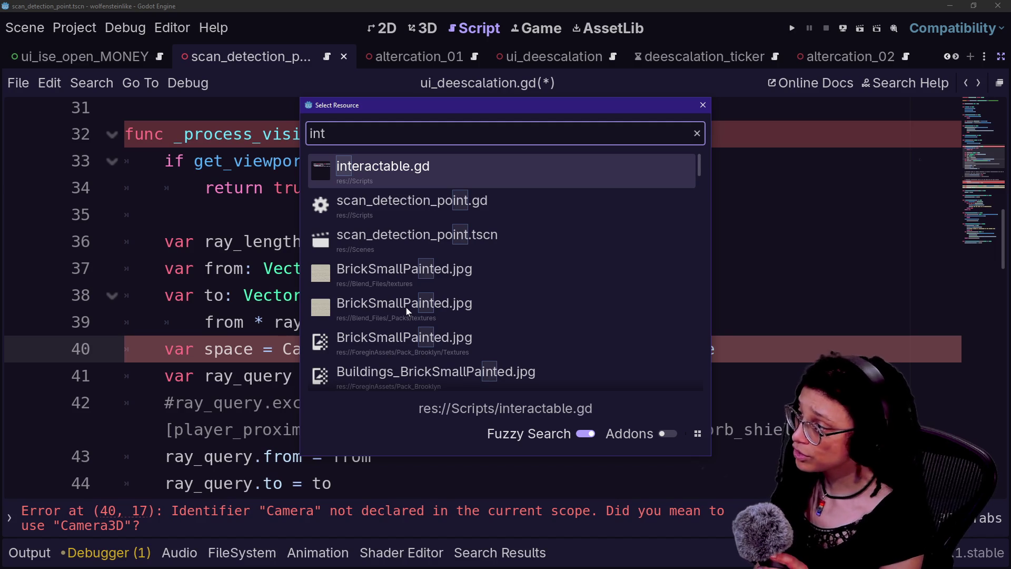
key("Escape")
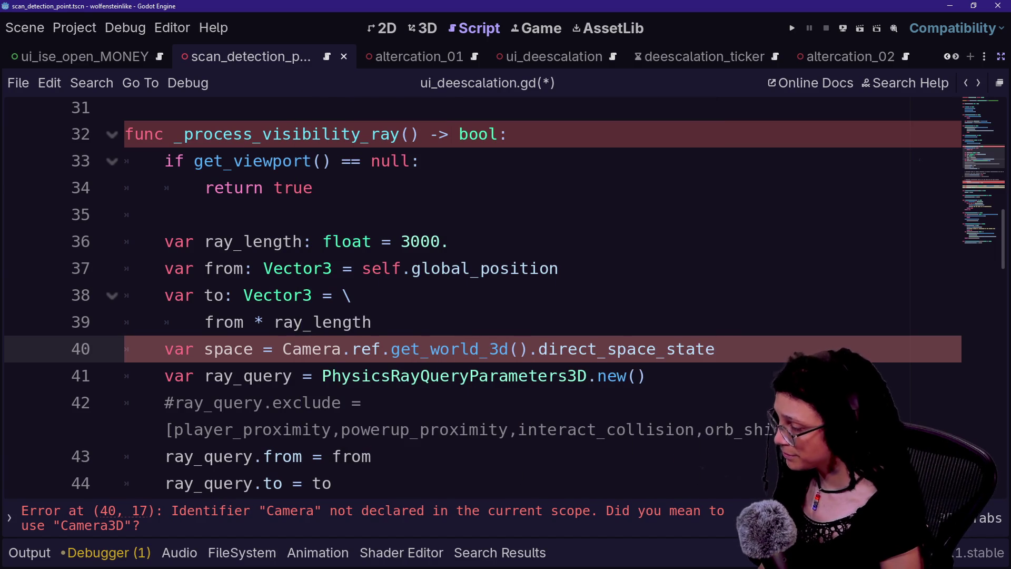
key("F1")
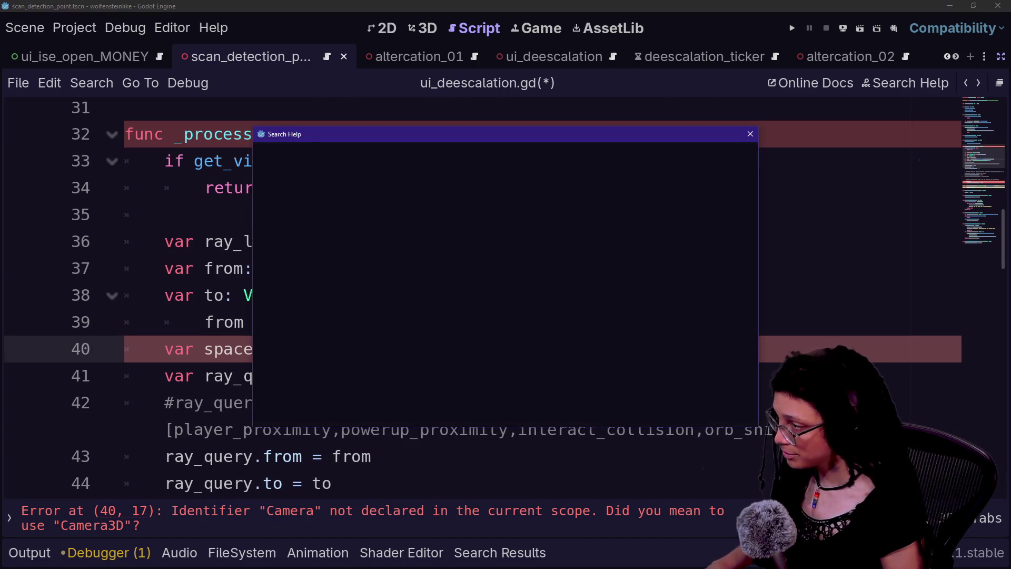
Open the intersect_ray docs, restore the side docks, and read the PhysicsDirectSpaceState2D summary.
type("intersect_r")
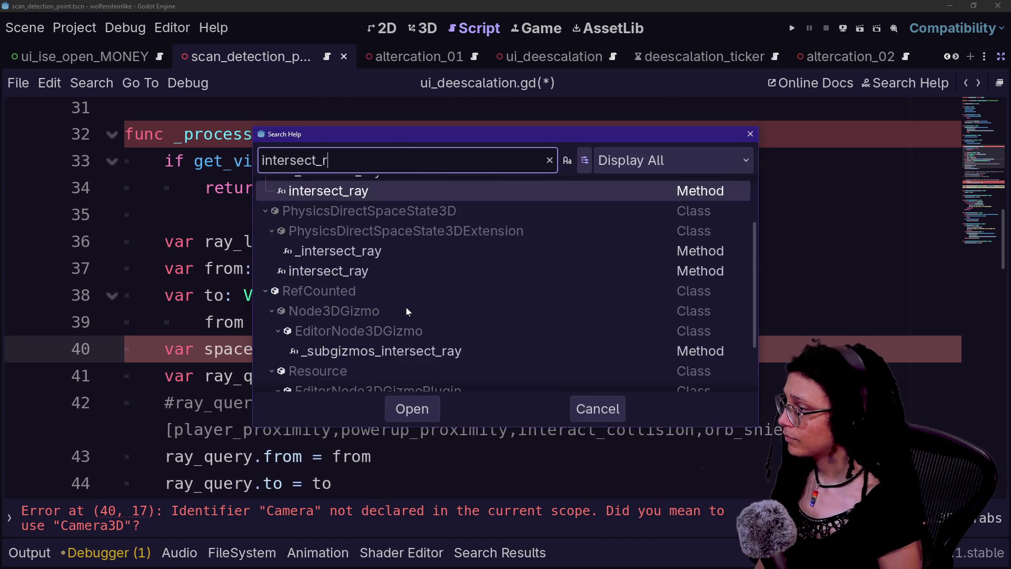
key("Escape")
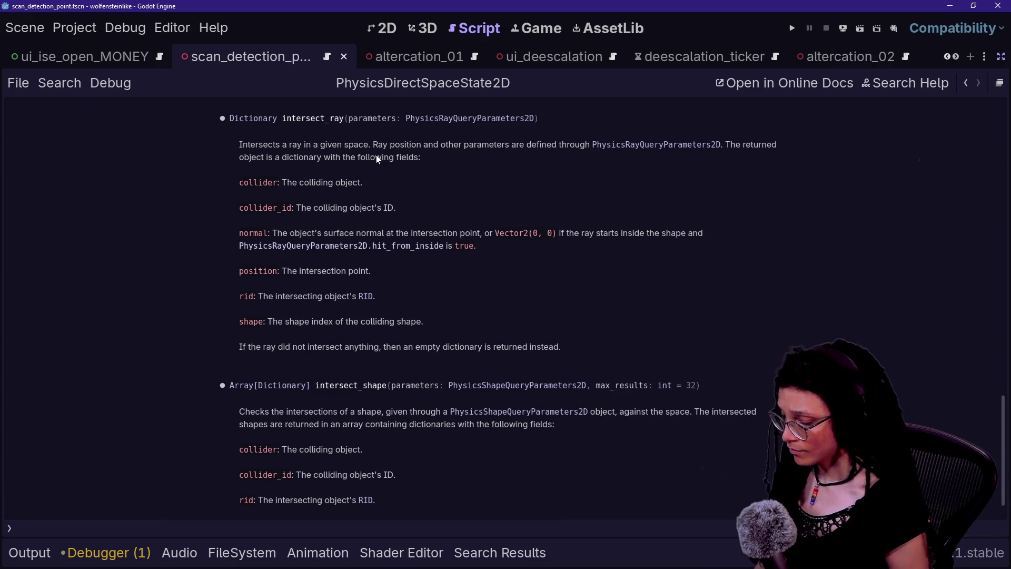
left_click(1001, 56)
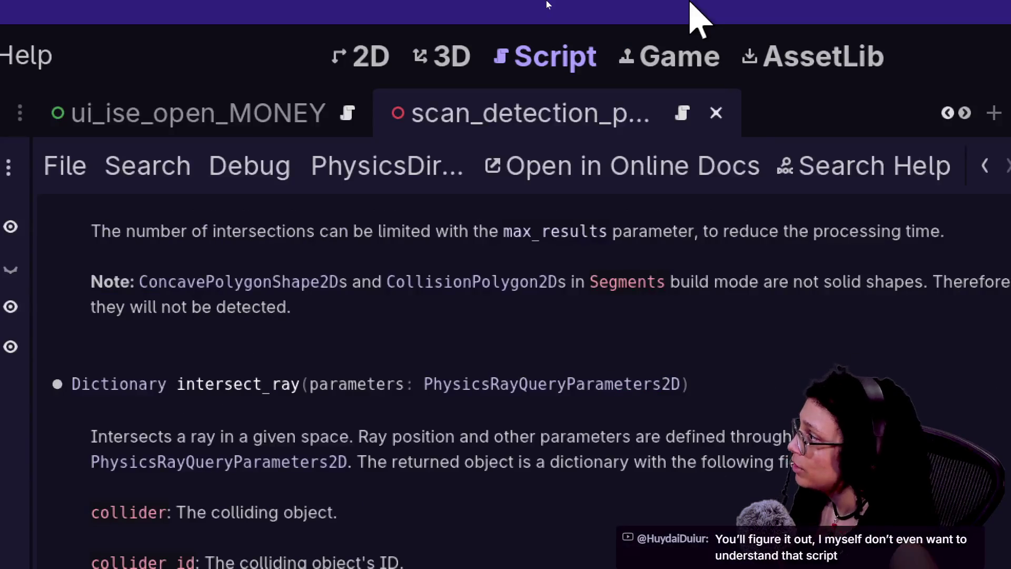
scroll(518, 445, "up", 15)
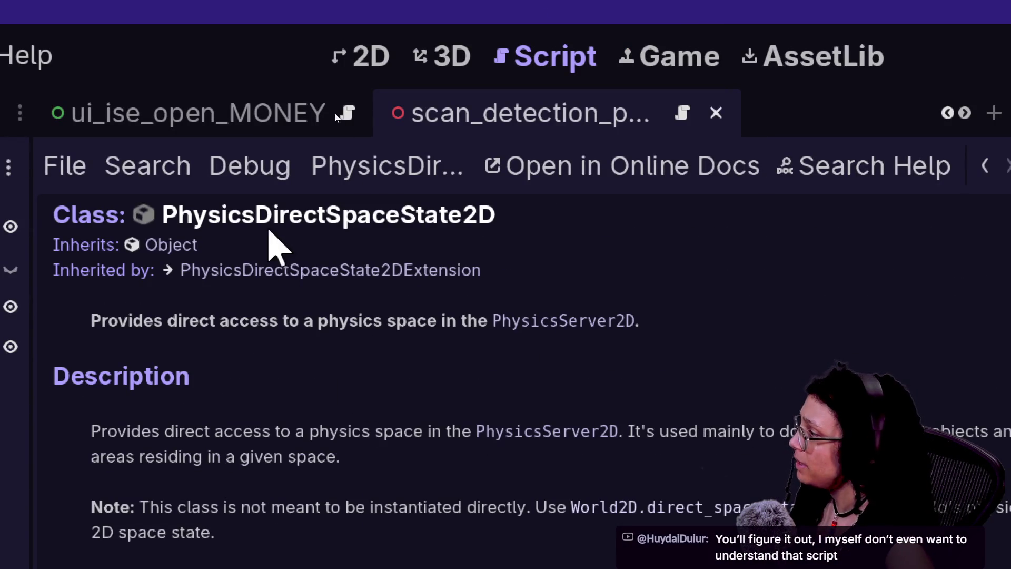
mouse_move(172, 322)
left_mouse_down()
mouse_move(496, 305)
mouse_move(481, 331)
left_mouse_up()
left_click(426, 357)
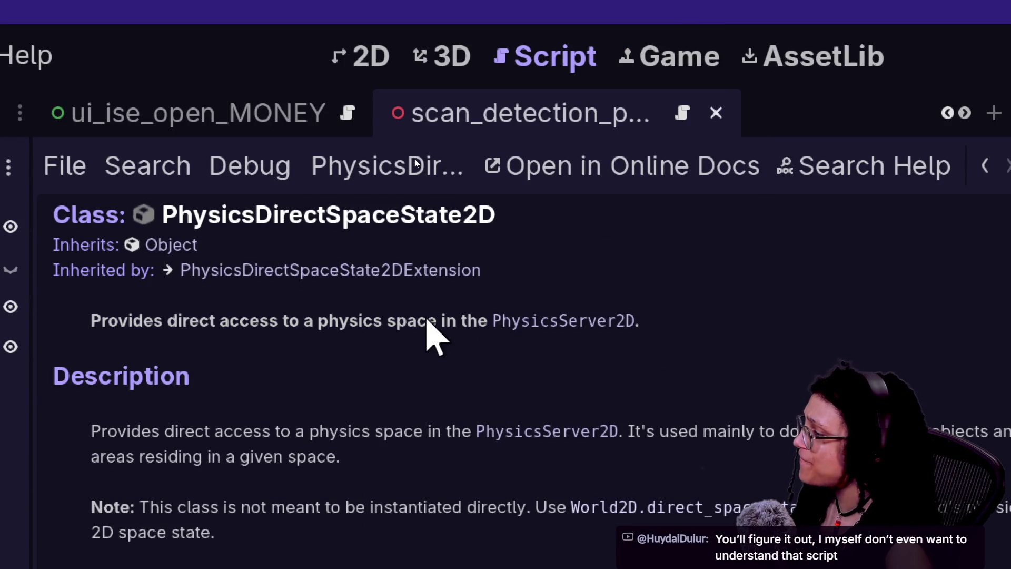
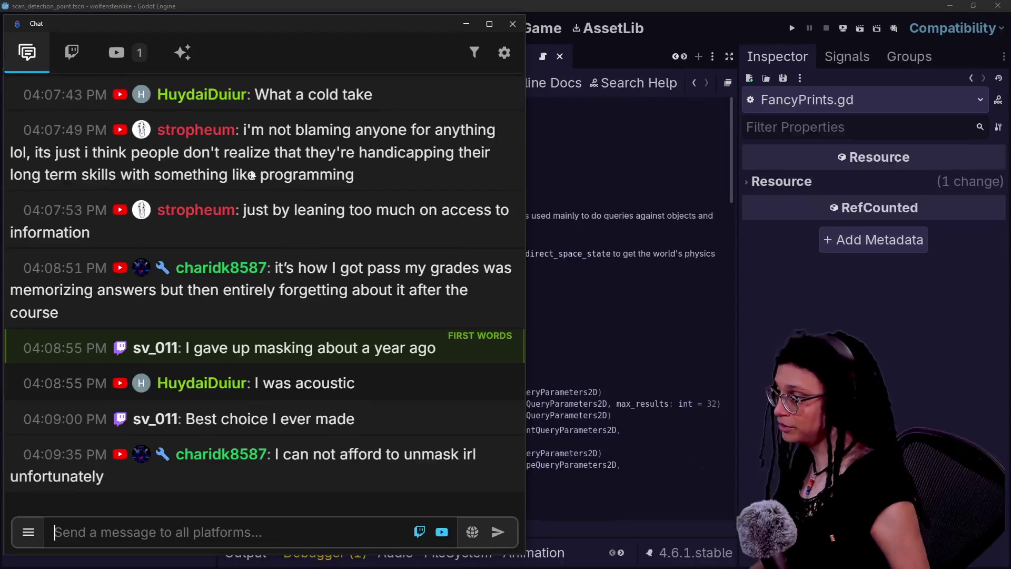
Highlight and read the chat message about programming skills.
left_click(252, 175)
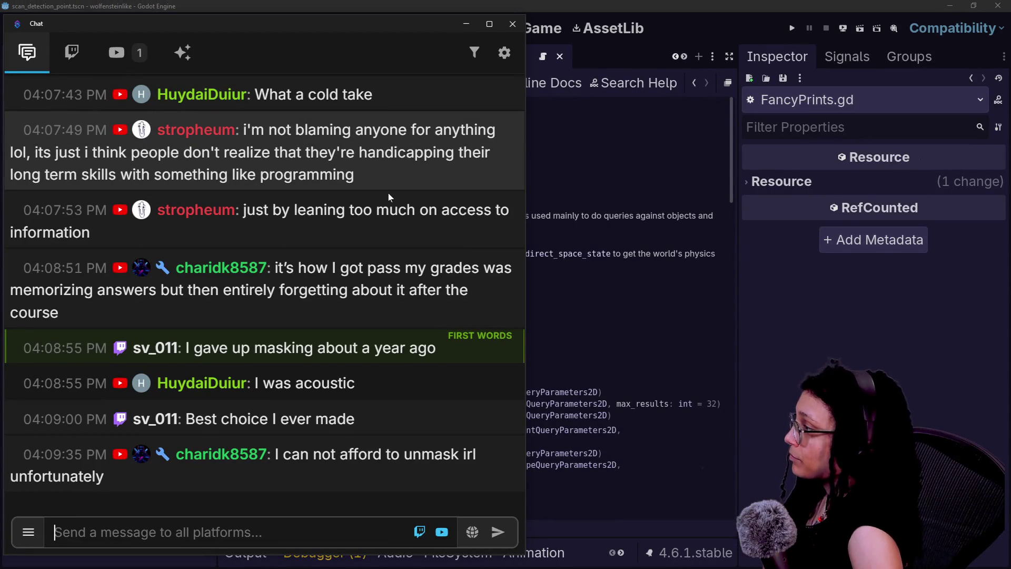
left_click(341, 188)
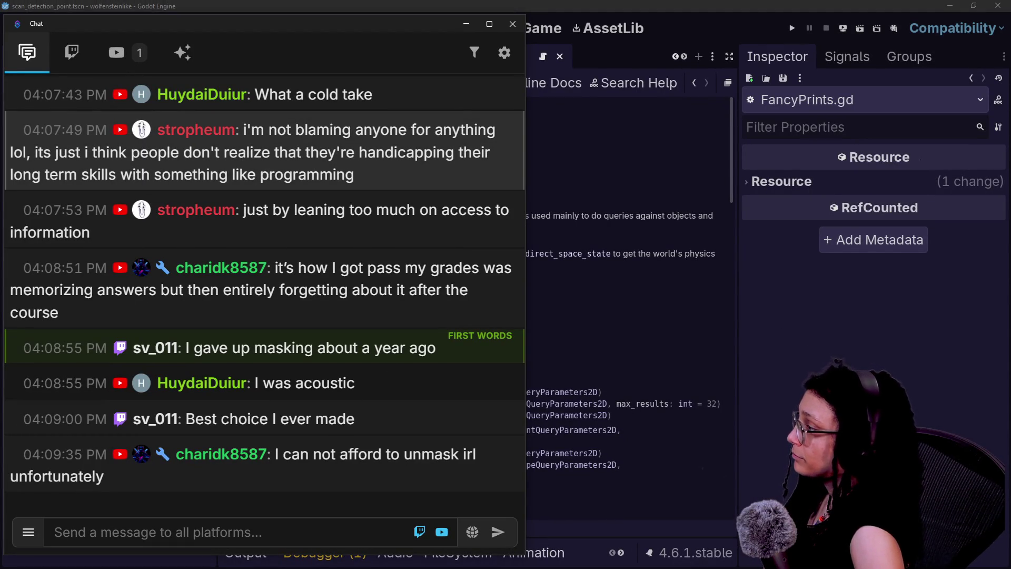
left_click_drag(240, 118, 379, 118)
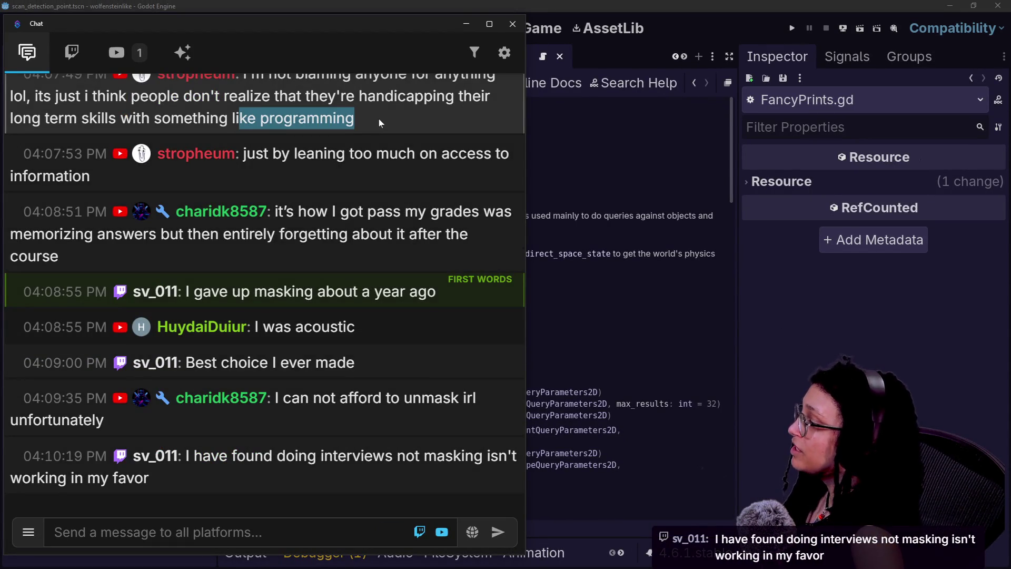
scroll(345, 186, "up", 3)
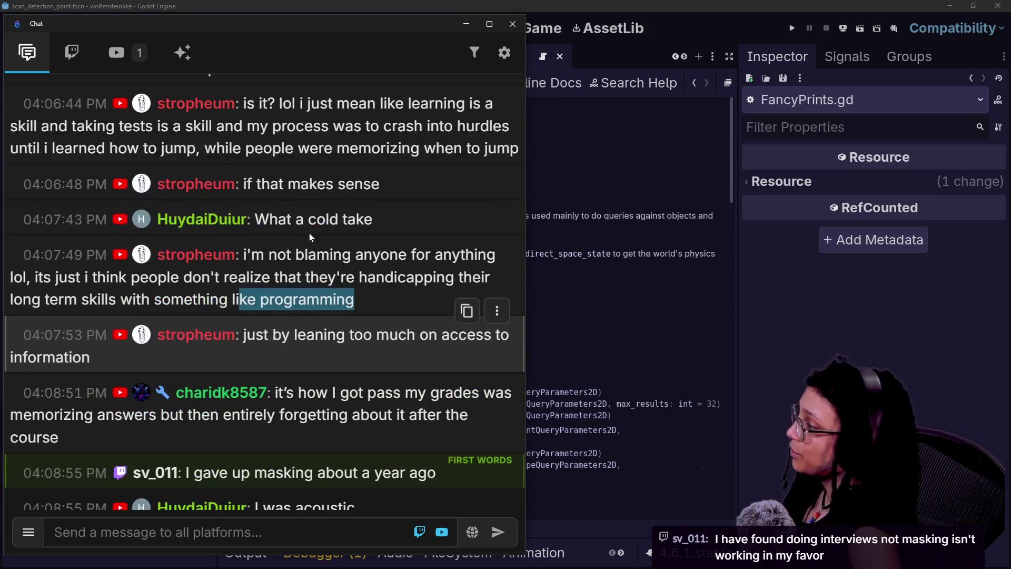
mouse_move(221, 253)
left_mouse_down()
mouse_move(422, 277)
mouse_move(400, 306)
left_mouse_up()
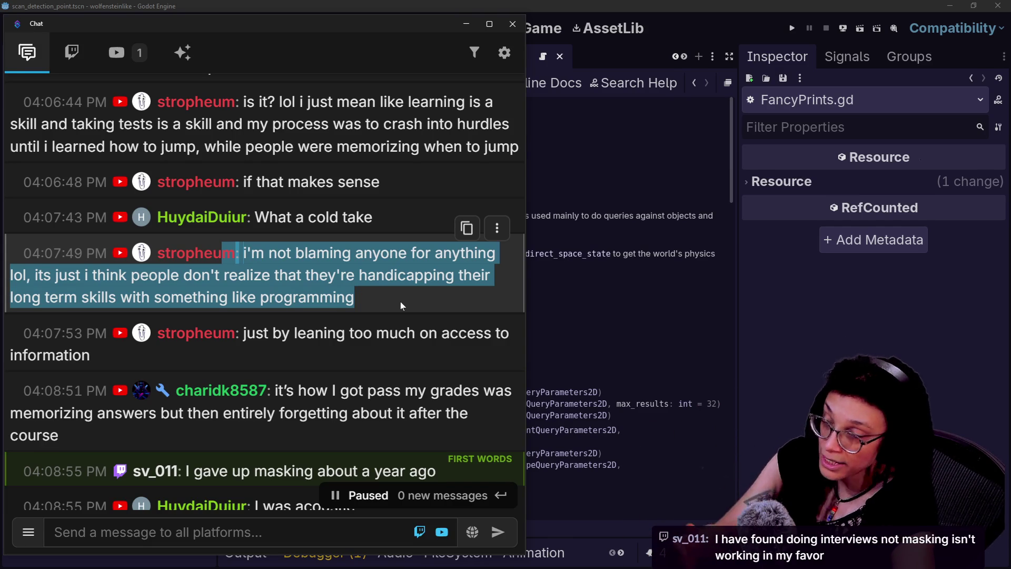
left_click(398, 305)
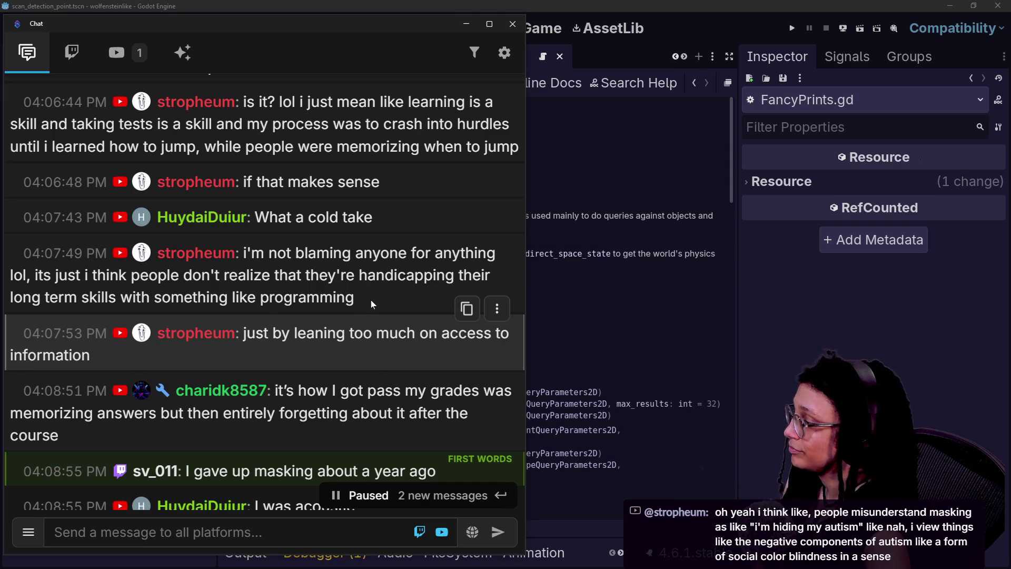
Highlight the 'I was acoustic' reply, the memorizing answers message and the interviews and masking message.
scroll(371, 299, "down", 3)
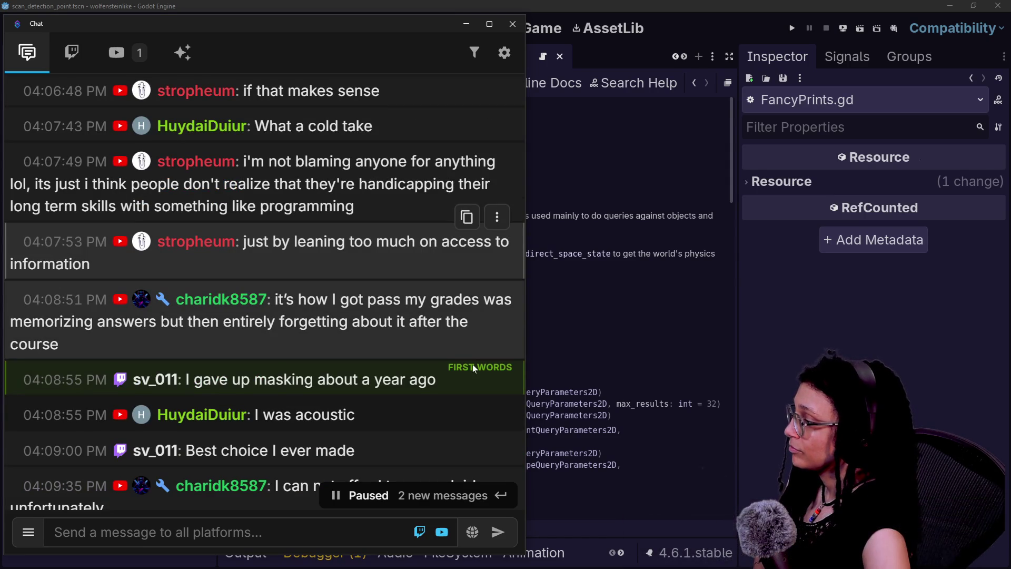
scroll(455, 425, "down", 5)
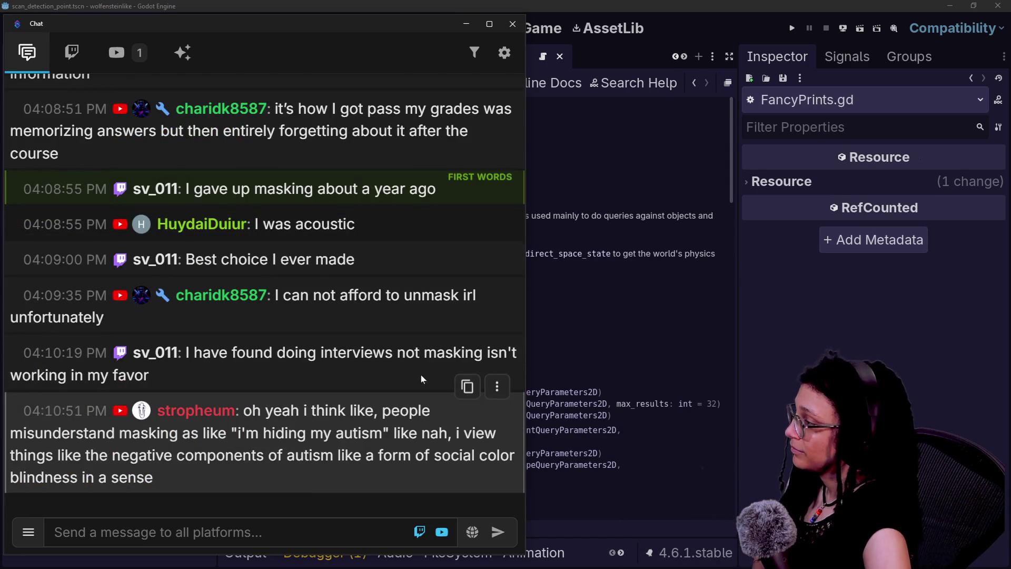
left_click_drag(267, 237, 358, 224)
left_click(363, 223)
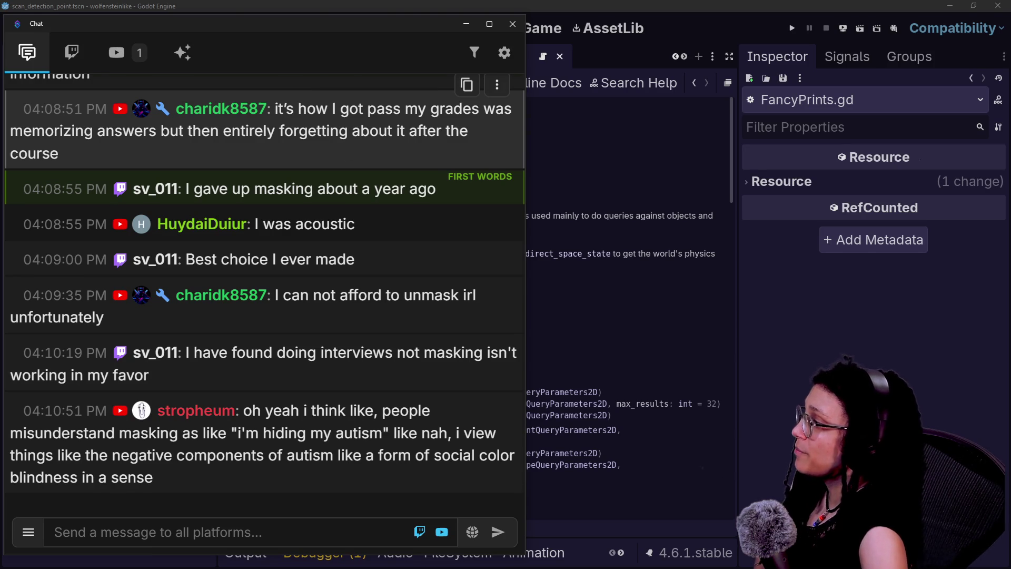
scroll(232, 290, "up", 5)
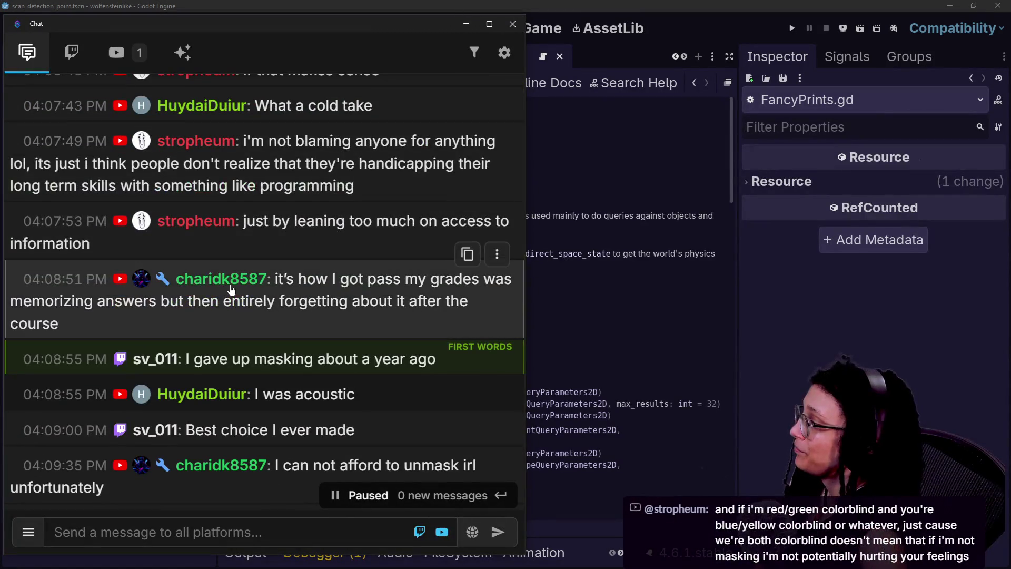
left_click_drag(192, 300, 400, 321)
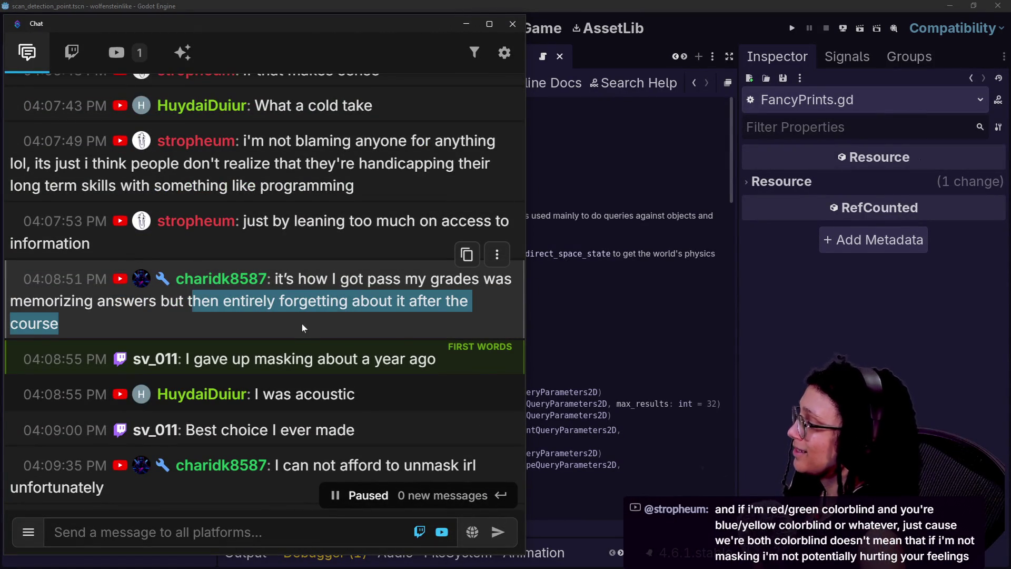
left_click_drag(275, 280, 390, 334)
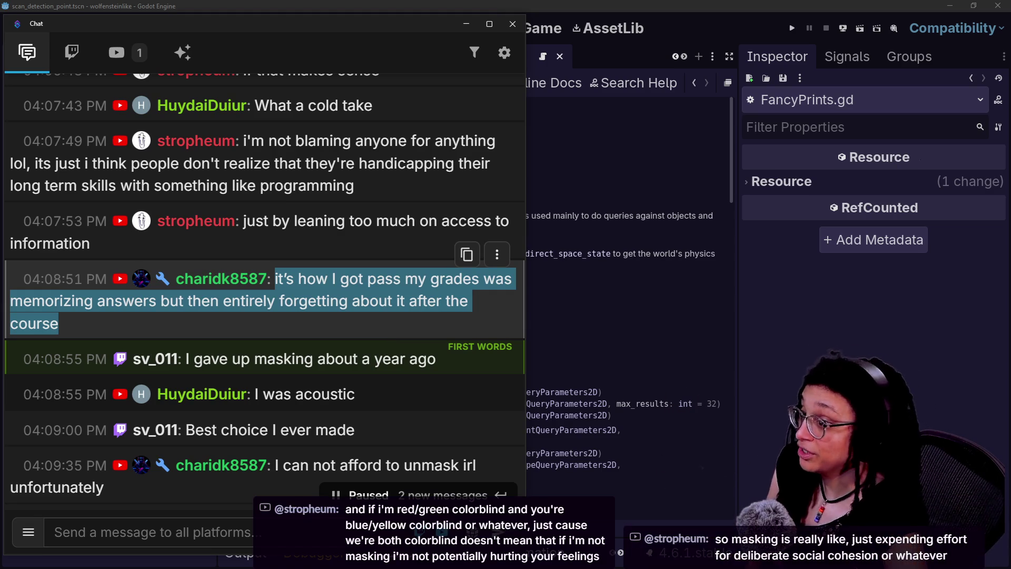
scroll(263, 295, "down", 6)
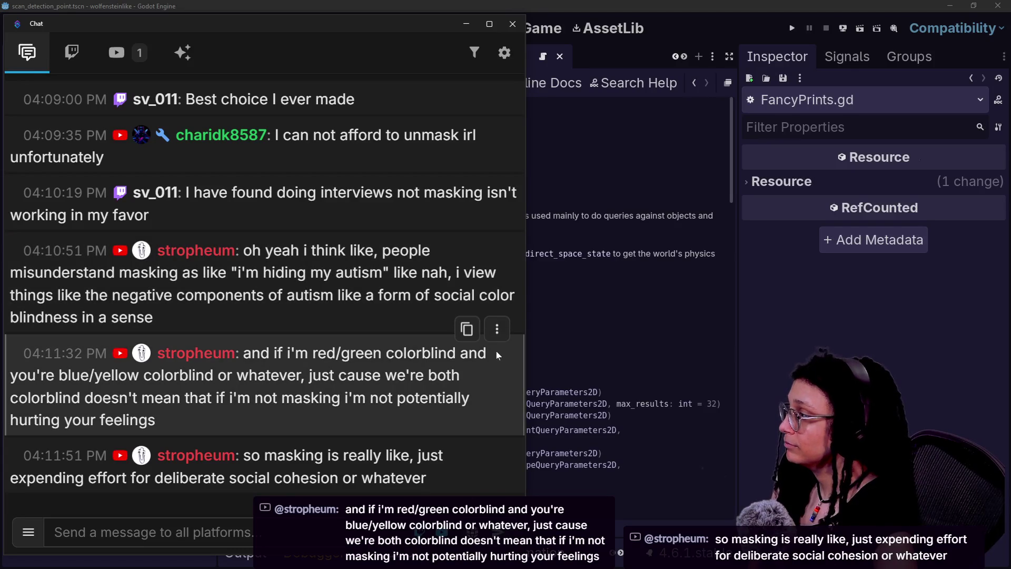
mouse_move(238, 192)
left_mouse_down()
mouse_move(373, 193)
mouse_move(395, 210)
left_mouse_up()
mouse_move(334, 210)
left_mouse_down()
mouse_move(162, 191)
mouse_move(179, 191)
left_mouse_up()
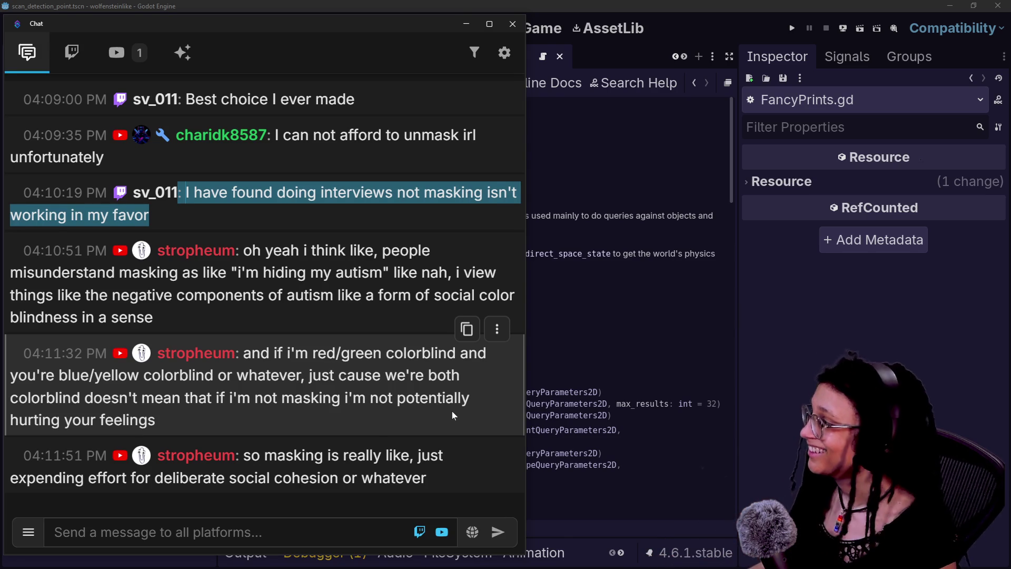
Switch back to Godot's PhysicsDirectSpaceState2D reference and highlight a word in its Description.
key("alt+Tab")
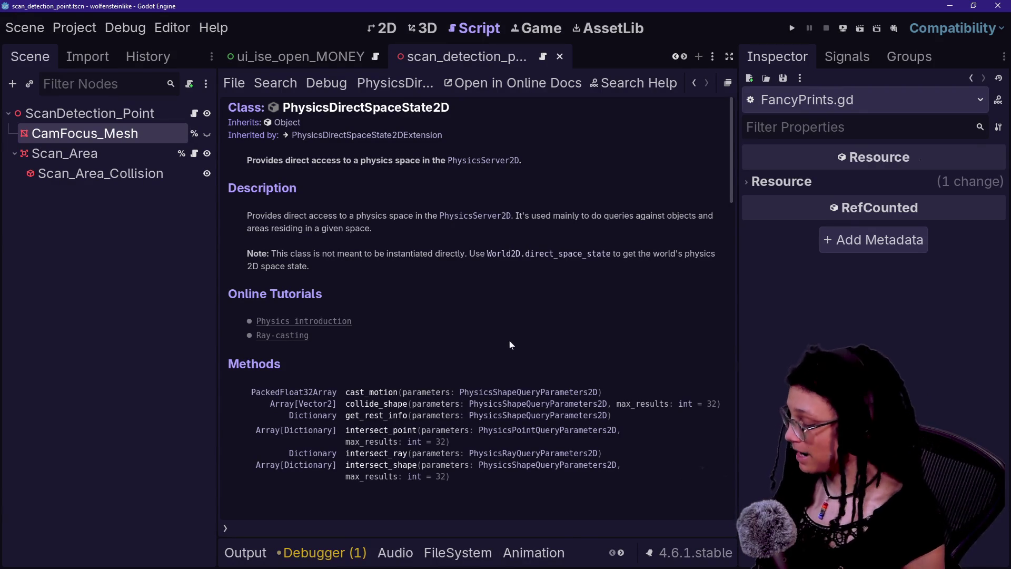
left_click_drag(735, 236, 664, 258)
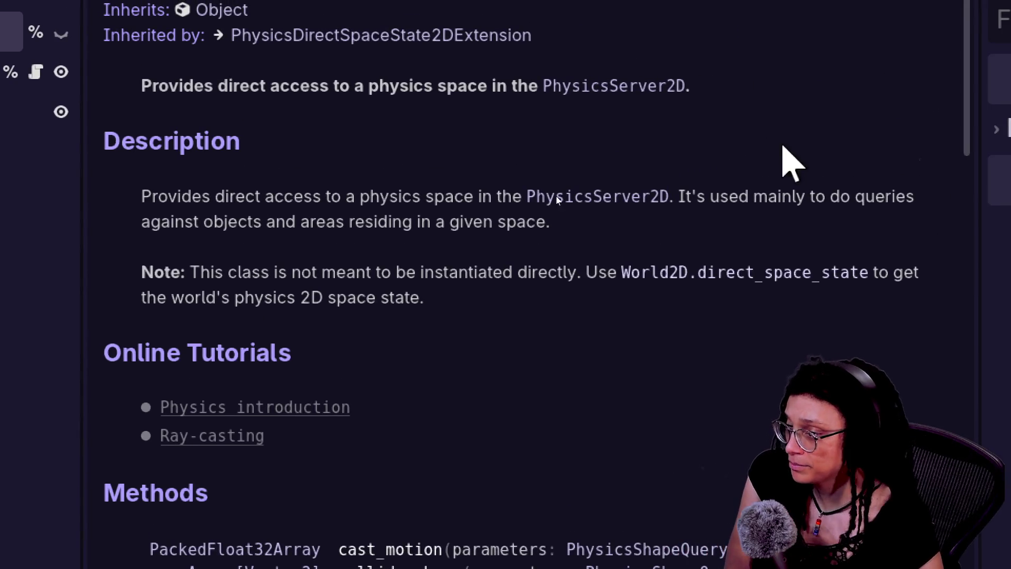
left_click_drag(370, 196, 393, 196)
left_click(446, 242)
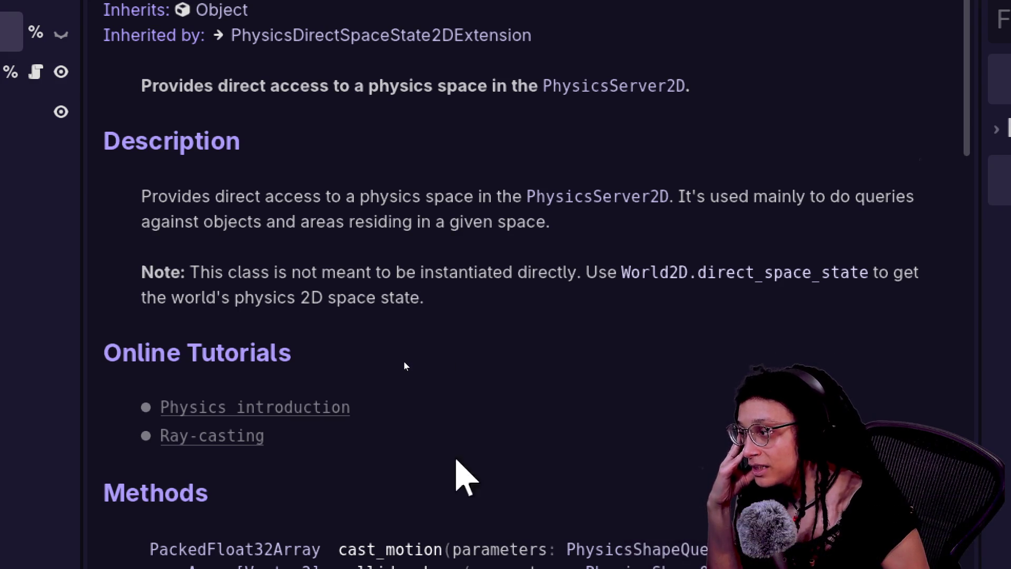
scroll(406, 380, "down", 1)
scroll(406, 385, "down", 3)
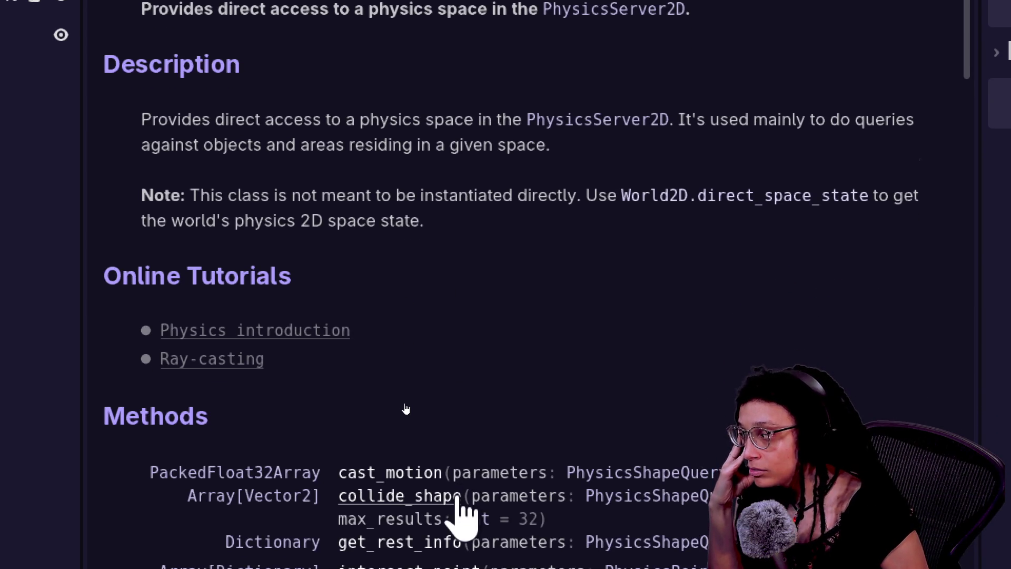
scroll(408, 425, "down", 5)
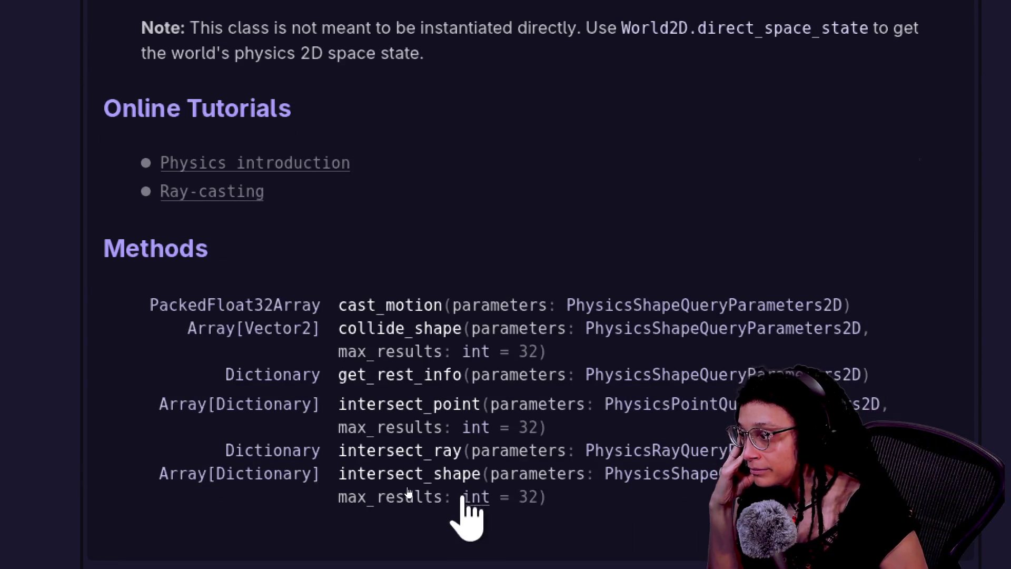
scroll(569, 185, "up", 8)
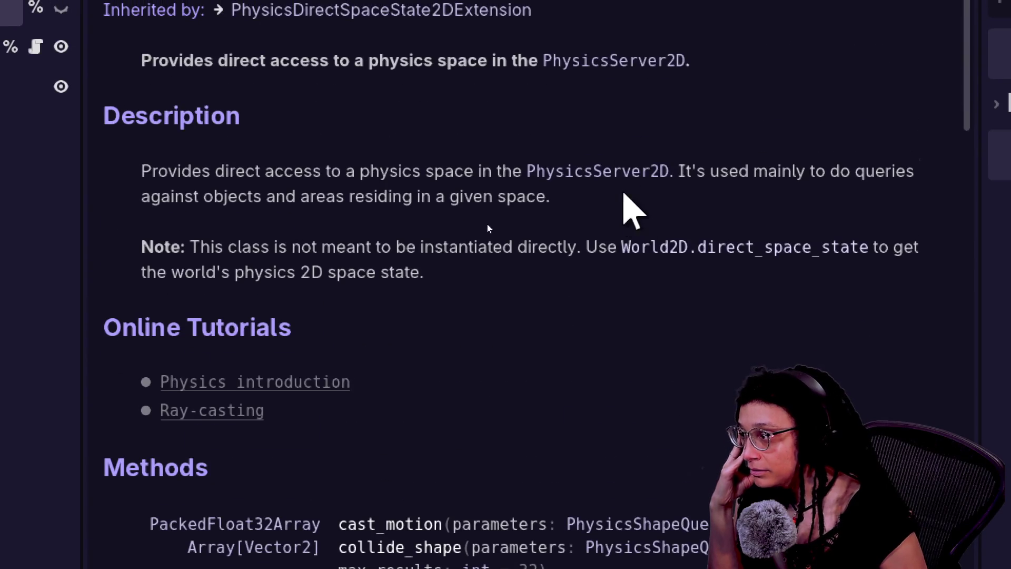
Follow the PhysicsServer2D link and scroll through its description of spaces, shapes and bodies.
left_click(620, 174)
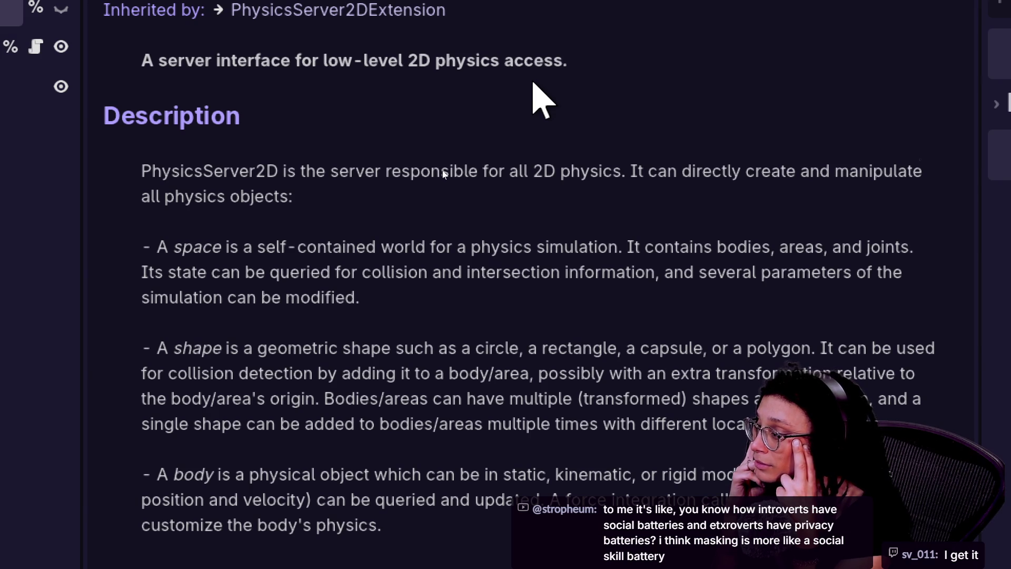
scroll(486, 413, "down", 1)
scroll(487, 414, "down", 4)
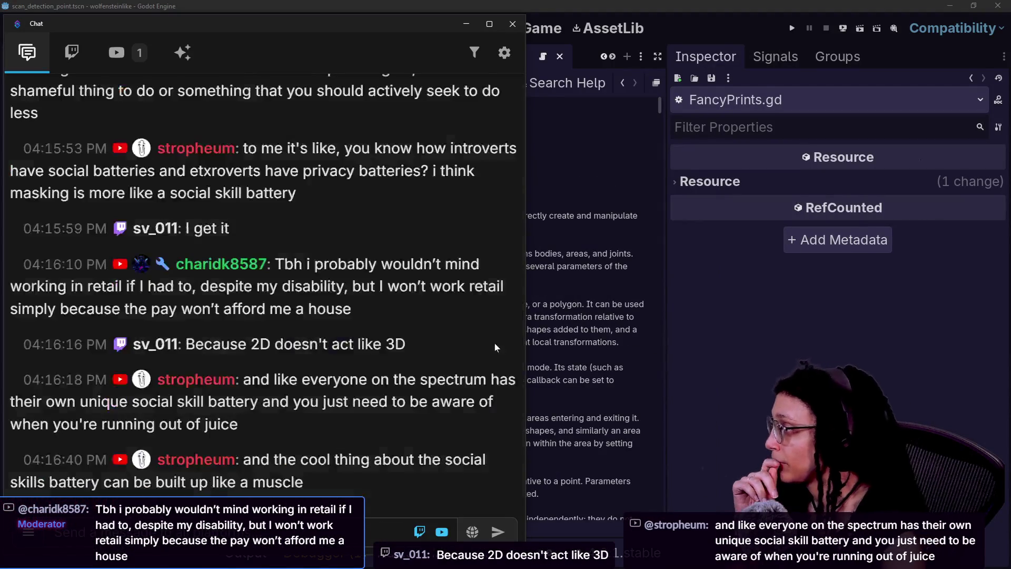
Read the latest chat, then bring Godot's PhysicsServer2D page to the front and clear the stray selection.
mouse_move(495, 343)
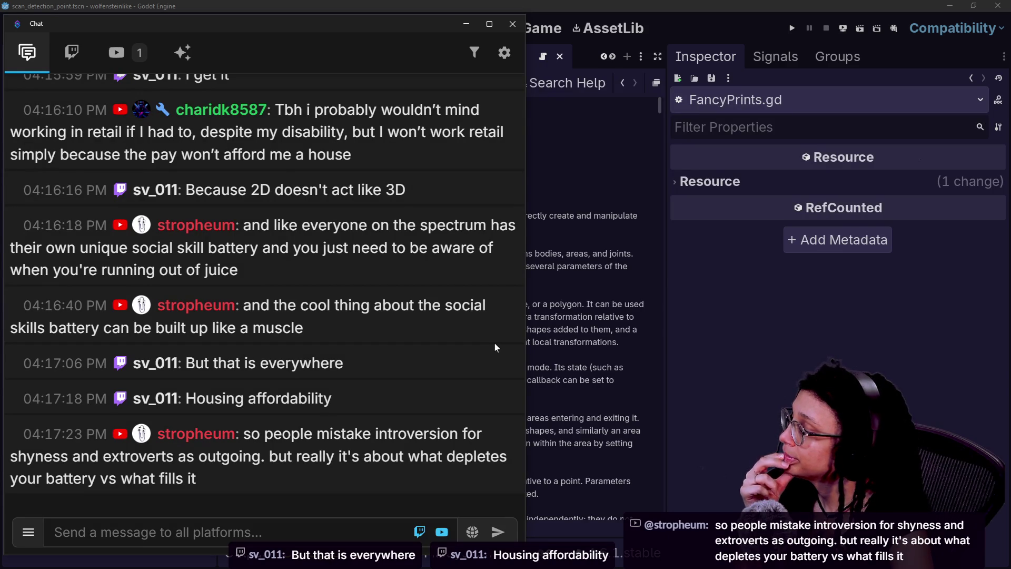
left_click(795, 330)
left_click_drag(229, 188, 579, 379)
left_click(580, 379)
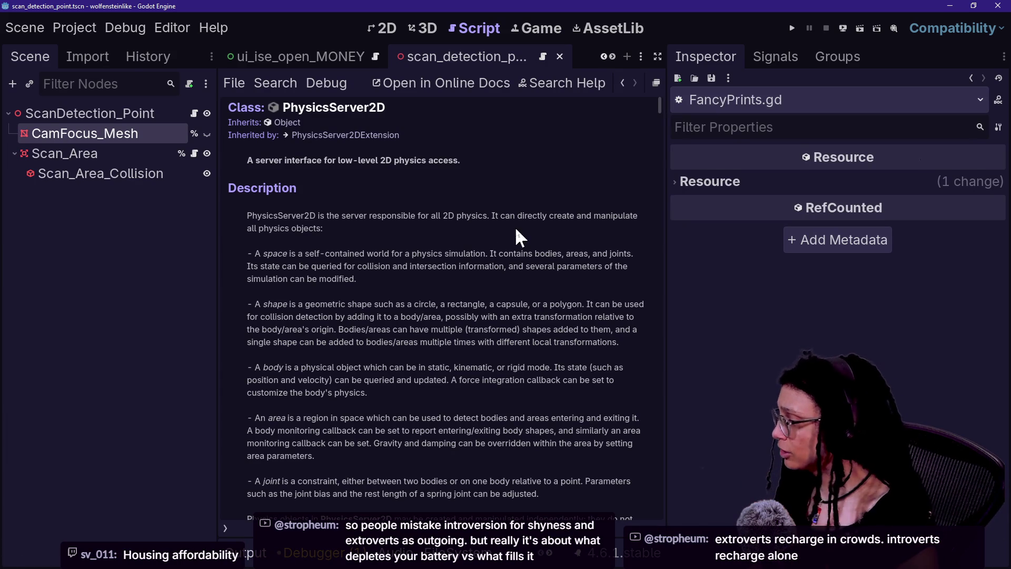
Scroll the PhysicsServer2D description down and select the end of the joint paragraph.
scroll(396, 301, "down", 3)
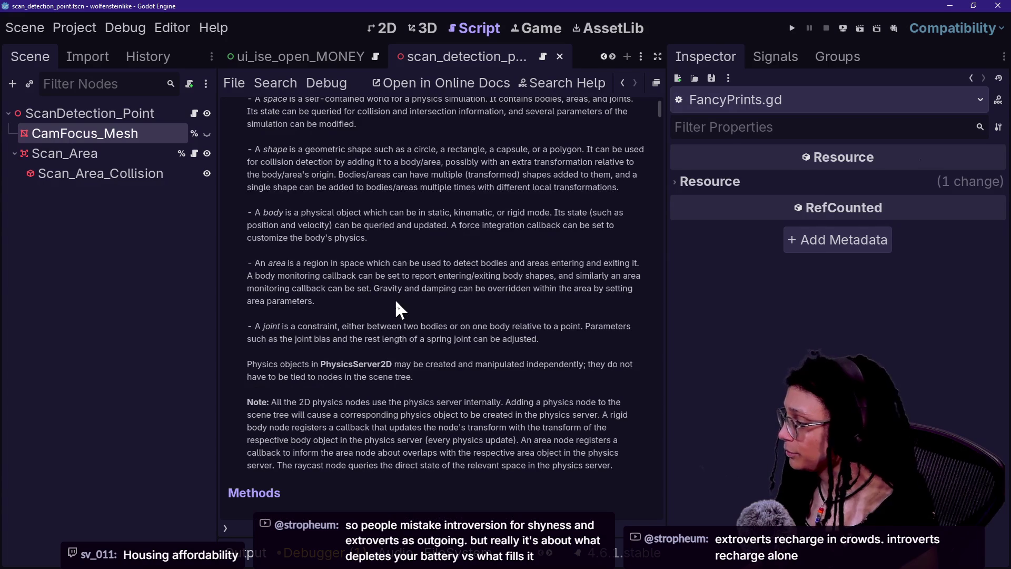
left_click_drag(539, 340, 467, 342)
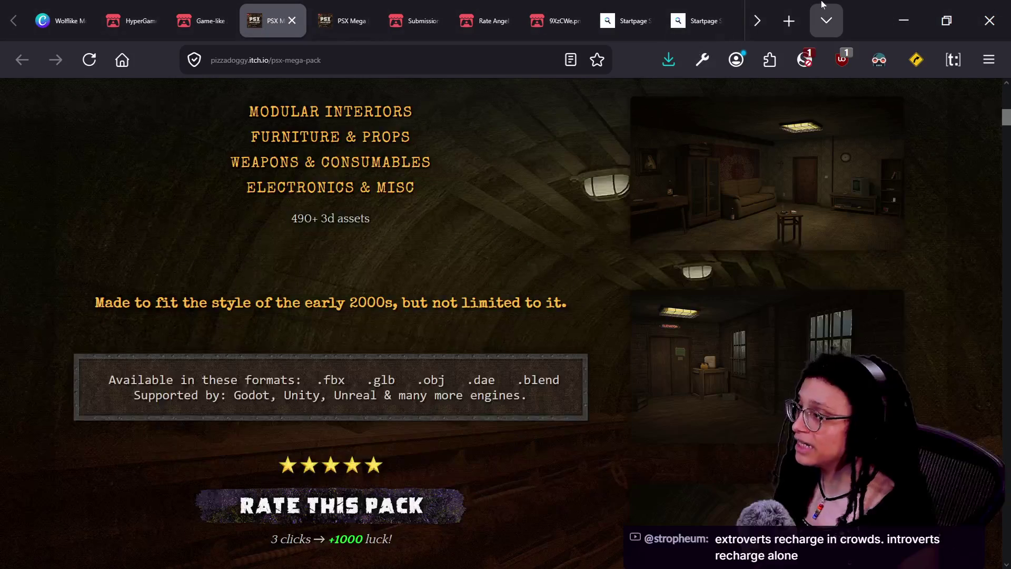
Open a new Firefox tab and type 'genrd' in the address bar, trimming it back to 'ge'.
left_click(786, 12)
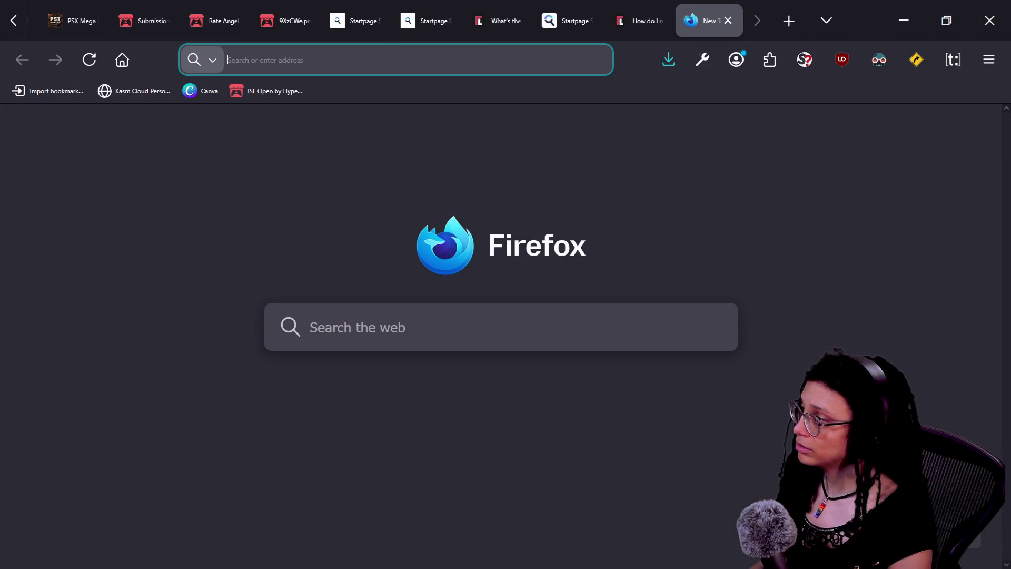
type("genrd")
key("BackSpace")
key("BackSpace")
key("BackSpace")
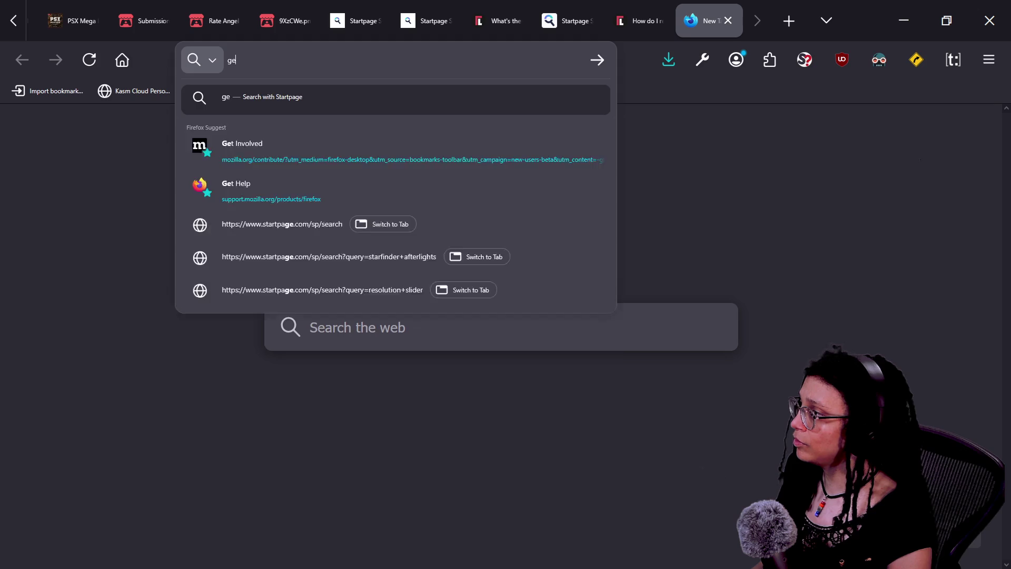
key("BackSpace")
key("BackSpace")
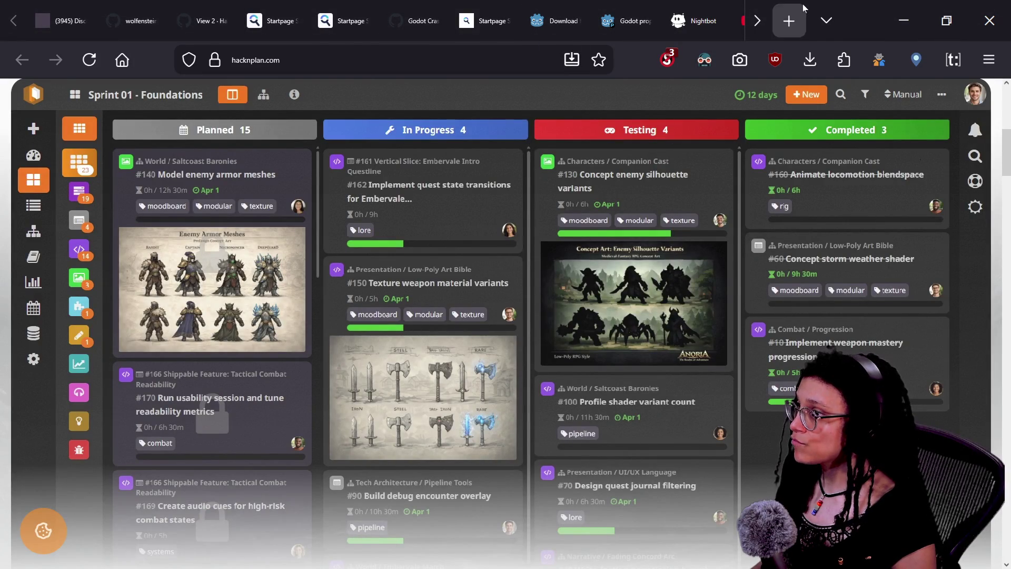
Search for 'claude code' from another new tab.
left_click(796, 12)
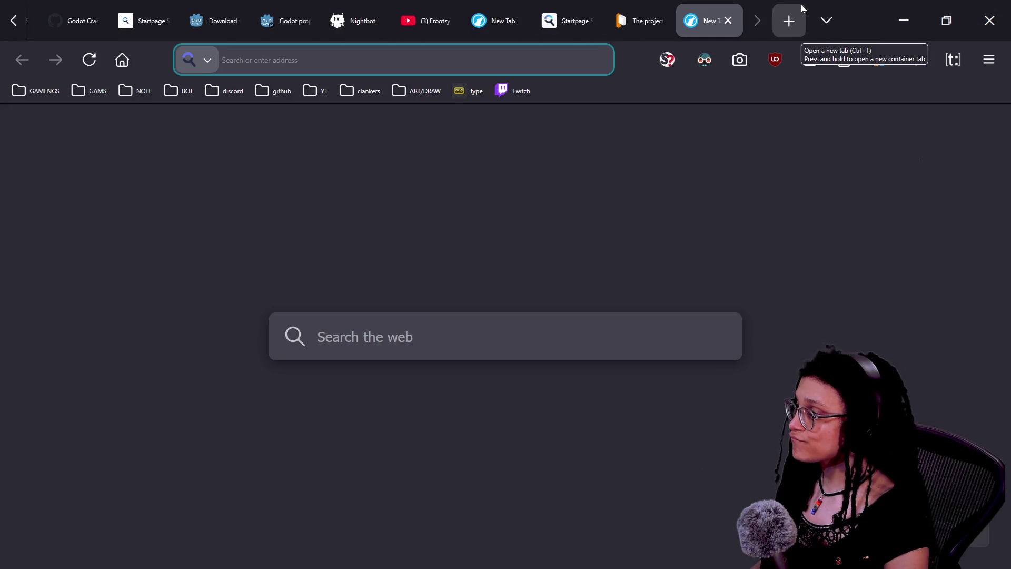
type("claude code")
key("Return")
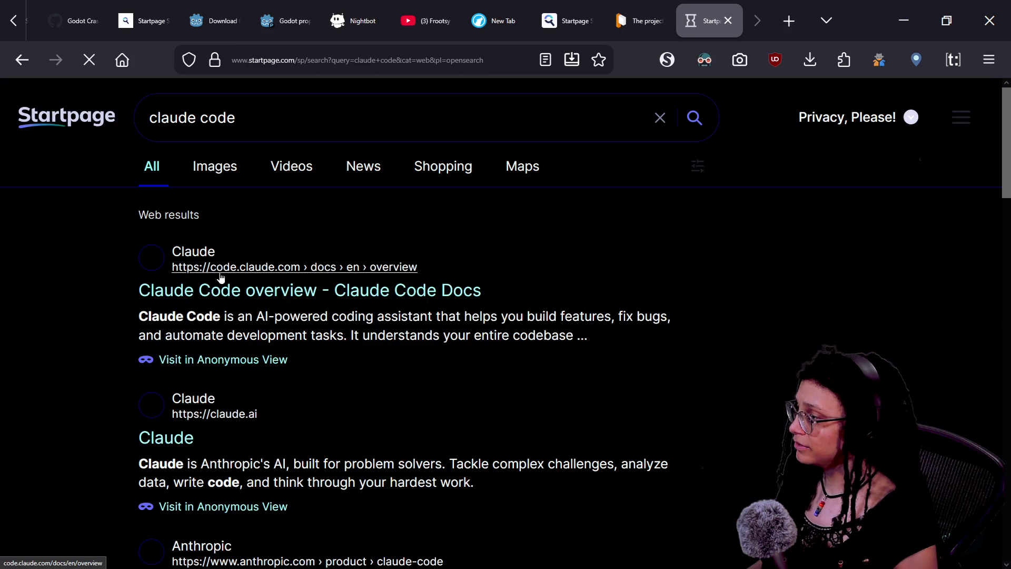
Open the Claude Code docs result, detach the results into their own window, and open claude.ai.
left_click(278, 516)
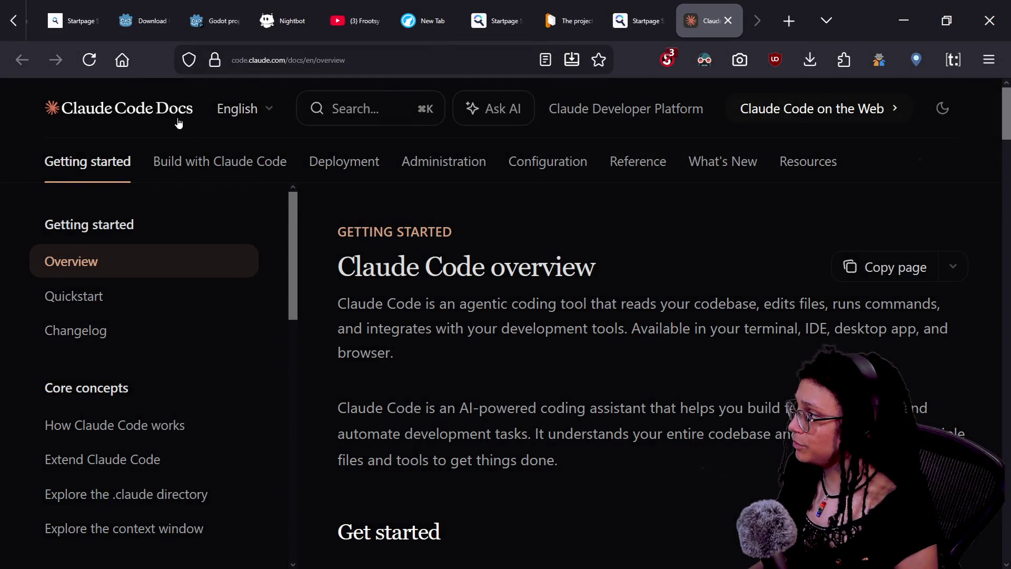
left_click_drag(639, 20, 443, 348)
scroll(356, 440, "down", 8)
left_click(190, 289)
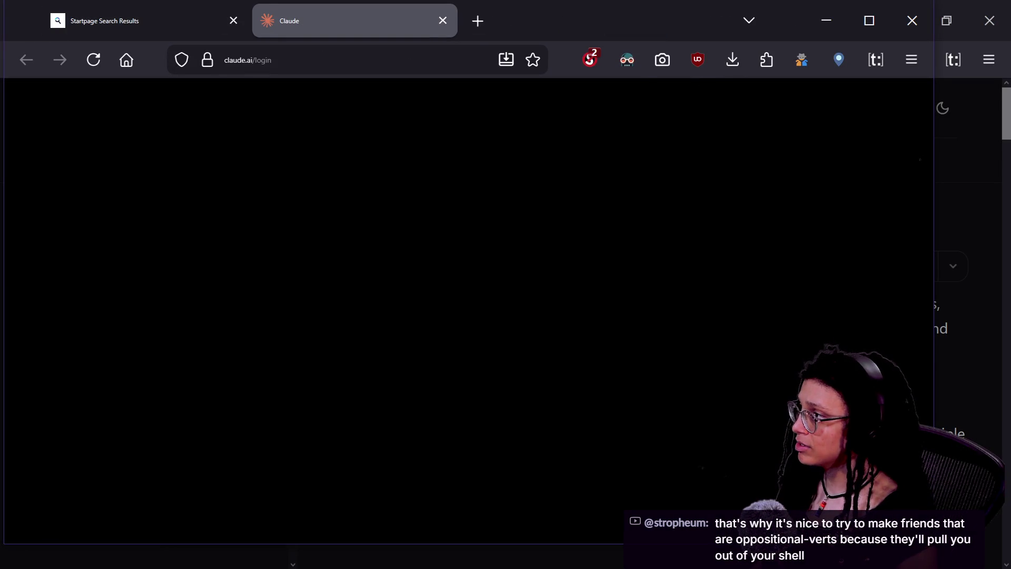
Close the Claude login tab and maximize the claude.ai window over the search results.
key("ctrl+w")
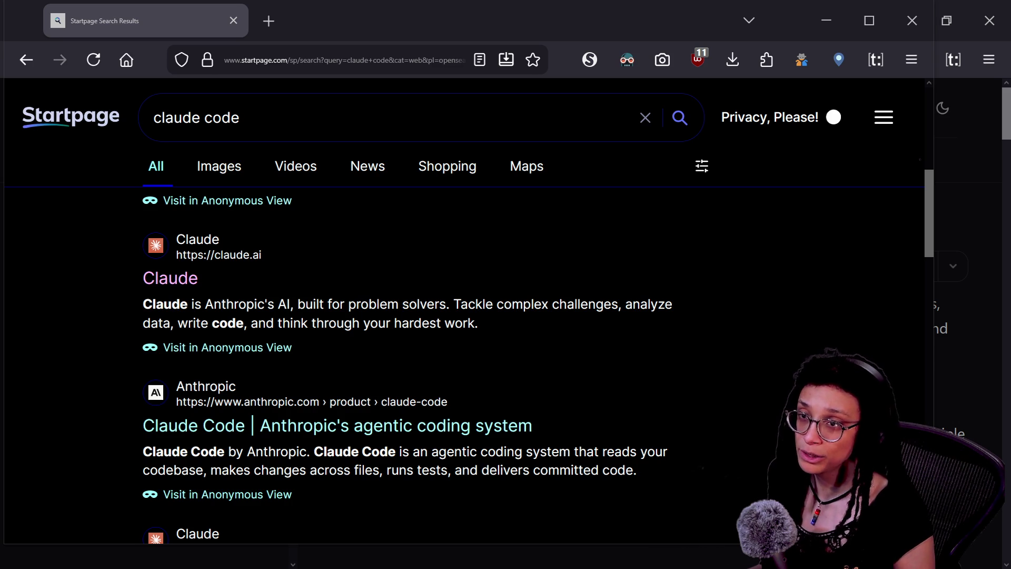
mouse_move(1010, 79)
left_mouse_down()
mouse_move(1010, 114)
mouse_move(666, 188)
left_mouse_up()
double_click(666, 189)
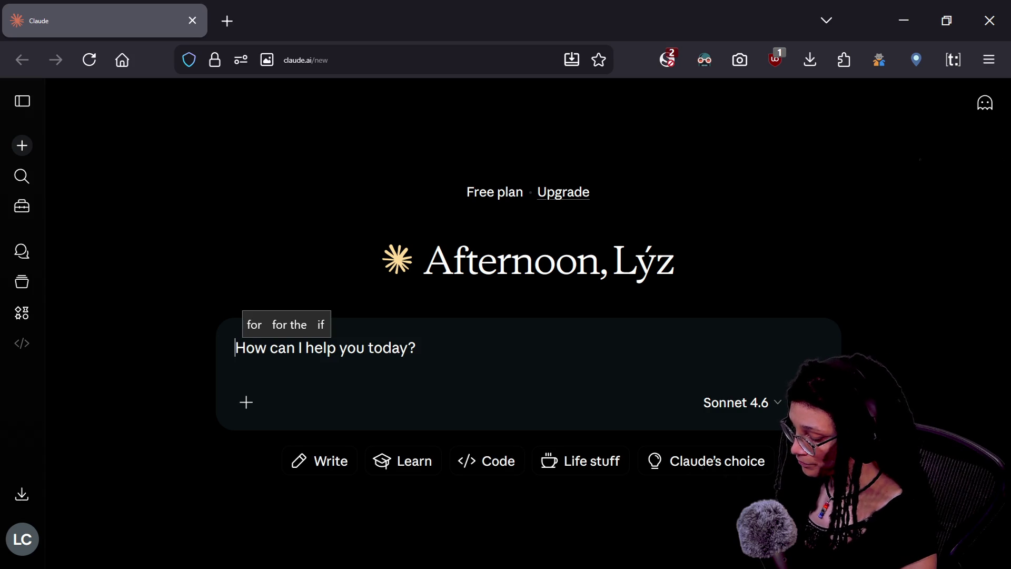
Begin a code-free question about the physics server, checking the PhysicsDirectSpaceState2D docs in Godot.
type("I")
key("BackSpace")
type("Without giving any code ")
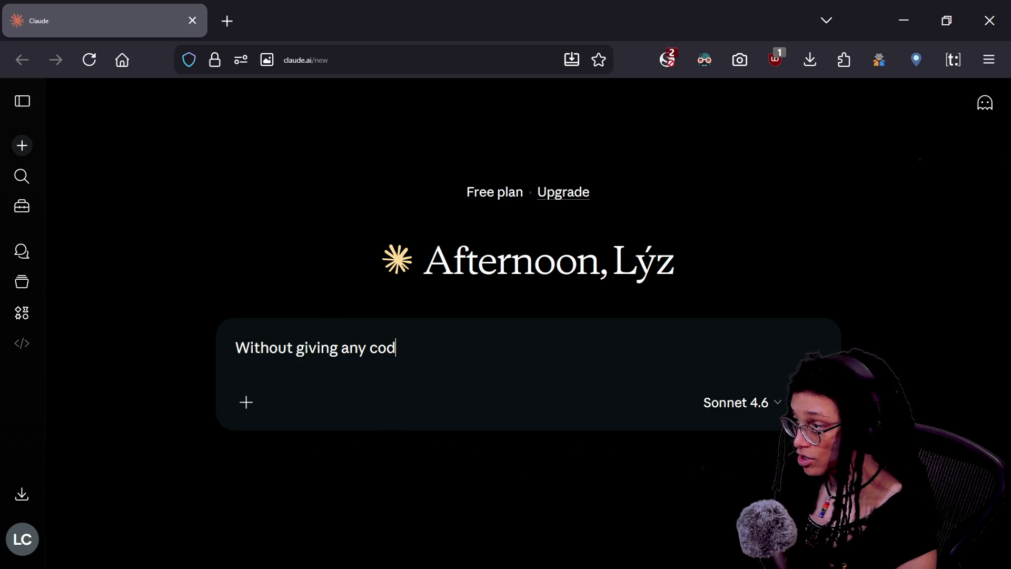
type("whatsoever")
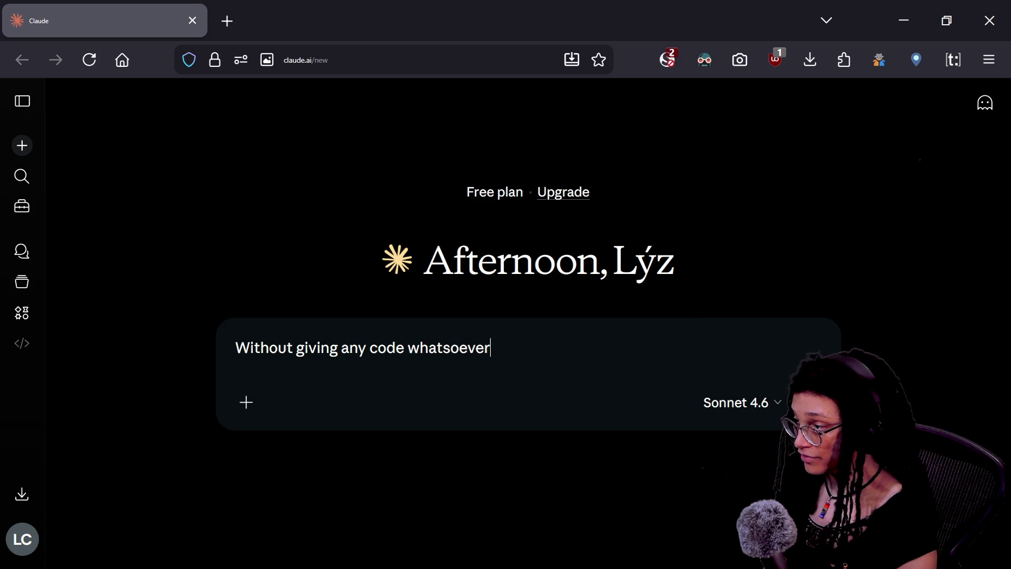
type(", help me un")
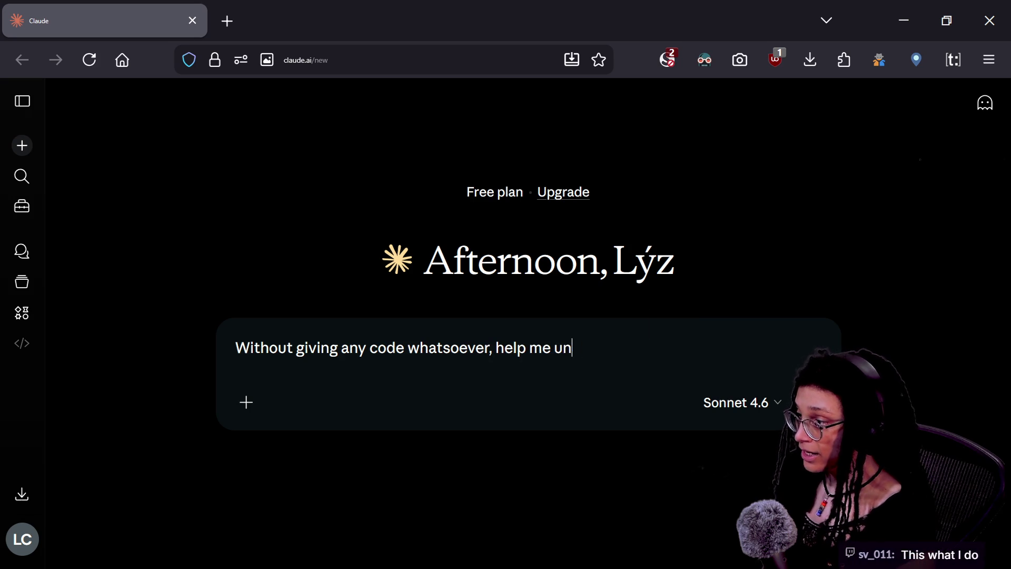
type("derstand what")
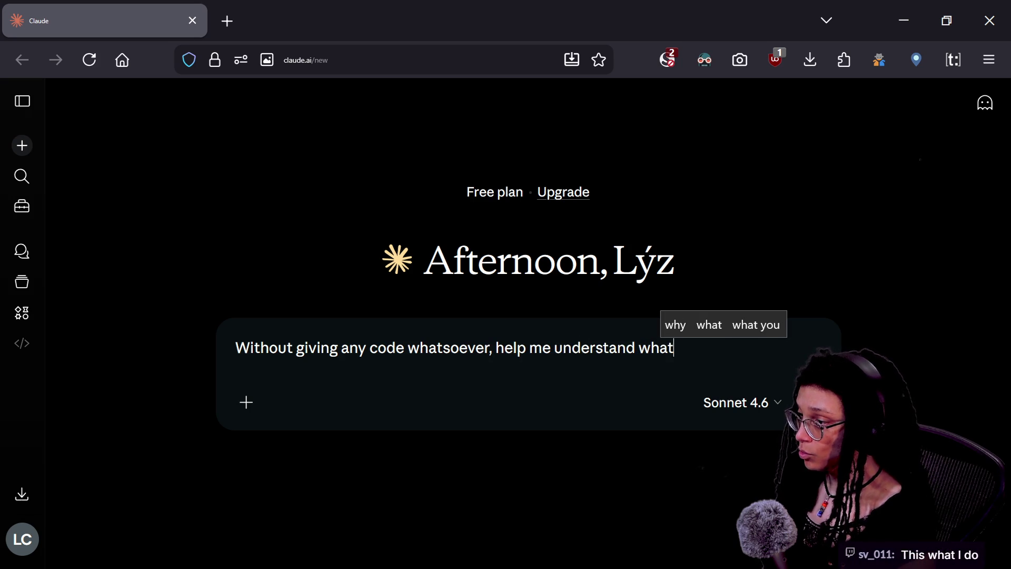
type(" a physics")
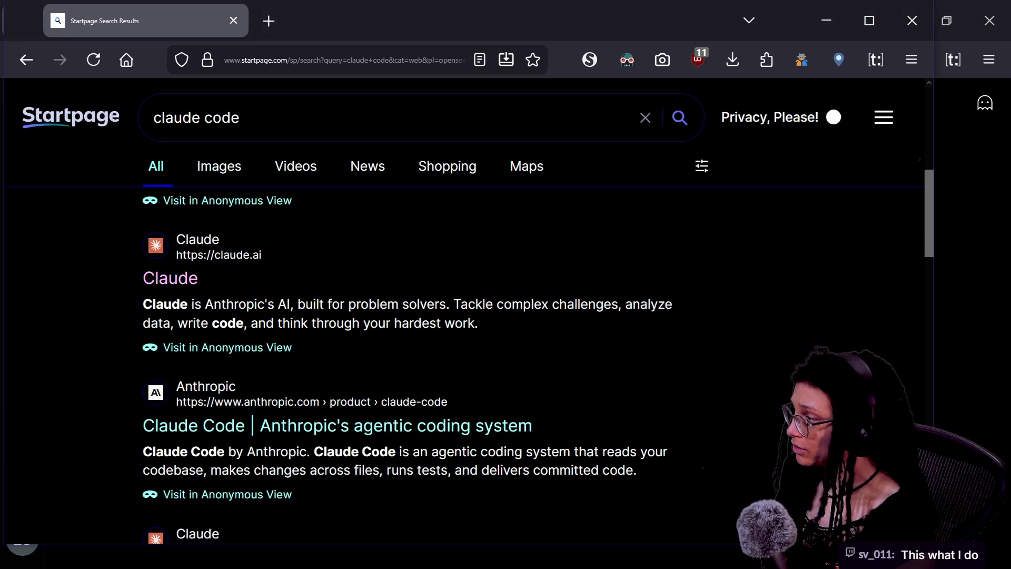
key("alt+Tab")
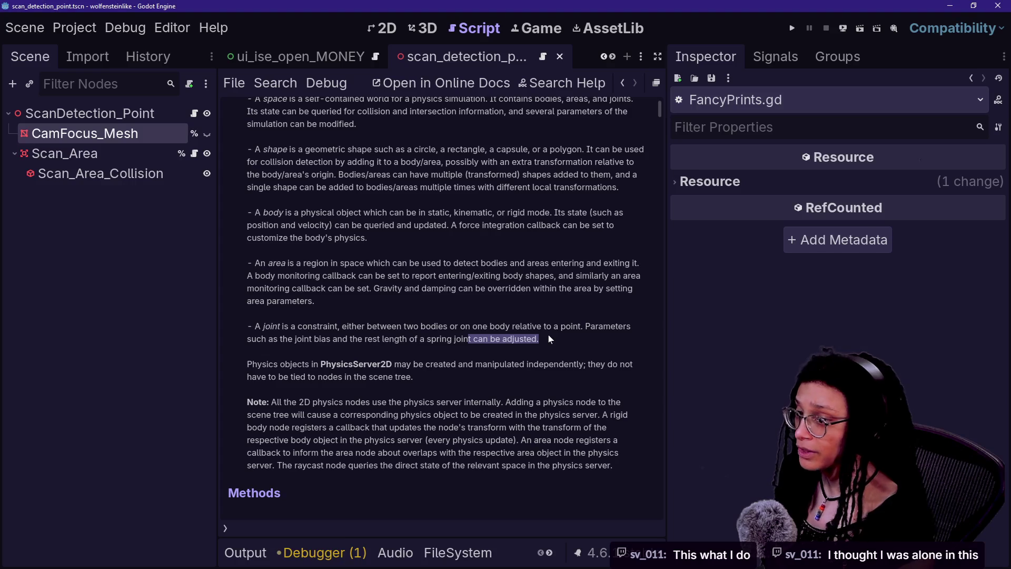
scroll(548, 338, "up", 5)
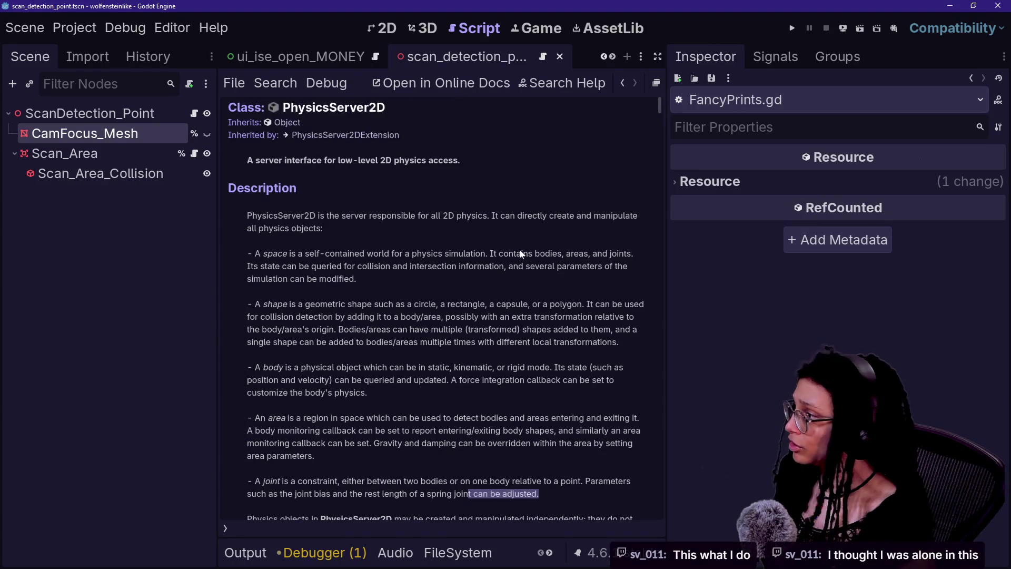
left_click(631, 81)
key("alt+Tab")
Finish asking how PhysicsServer2D and PhysicsDirectSpaceState2D help 3D raycasting in Godot, and send it.
type("server2d is and the")
key("alt+Tab")
key("alt+Tab")
type("physicsd")
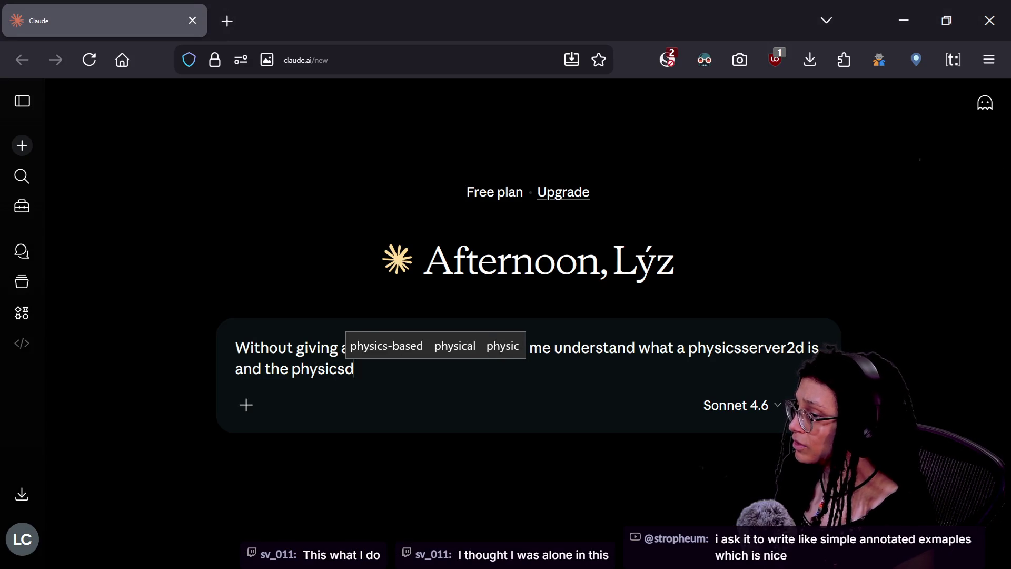
type("irec")
key("alt+Tab")
key("alt+Tab")
type("tspacestate2")
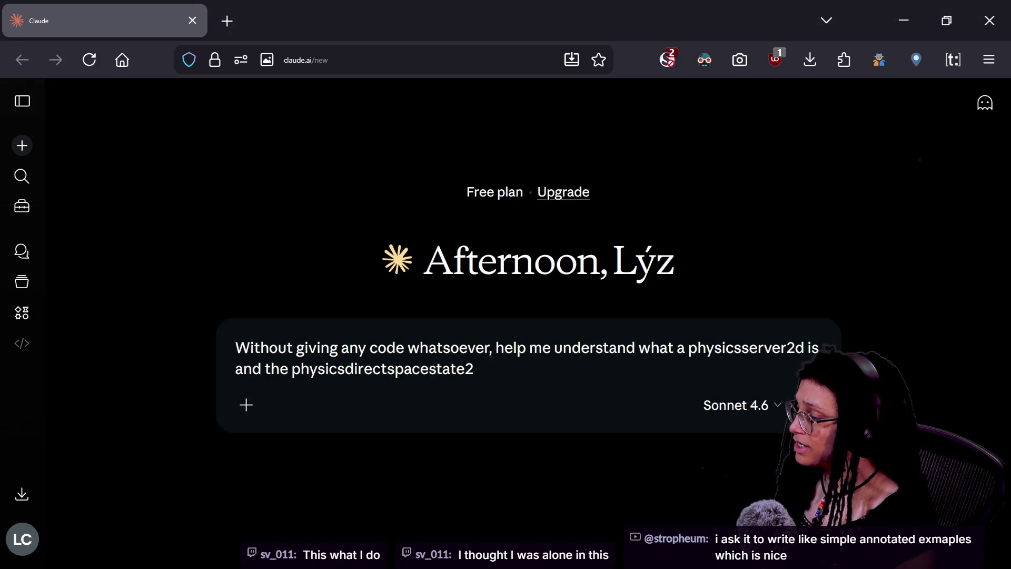
type("d does to ")
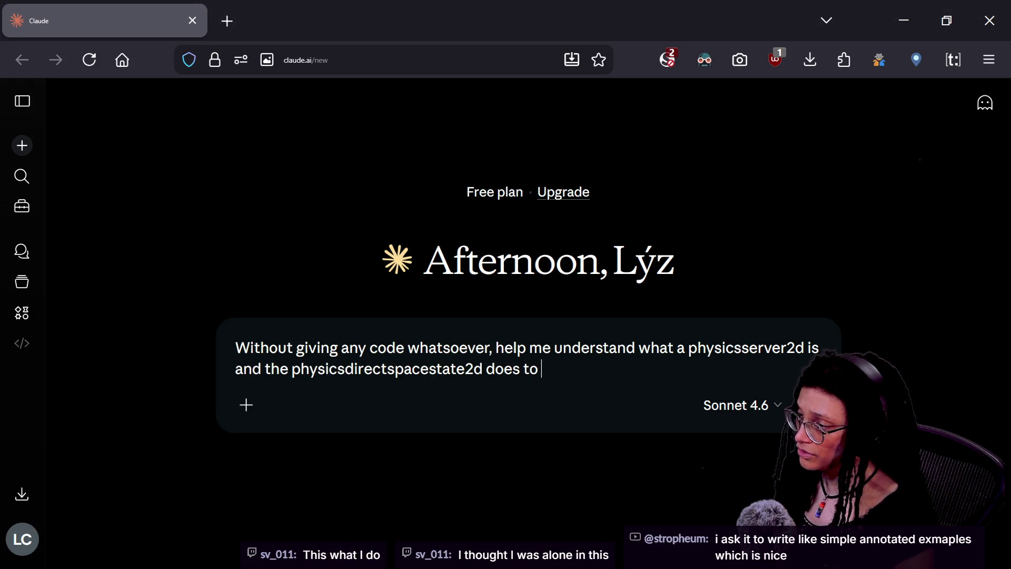
type("use it and how it's g")
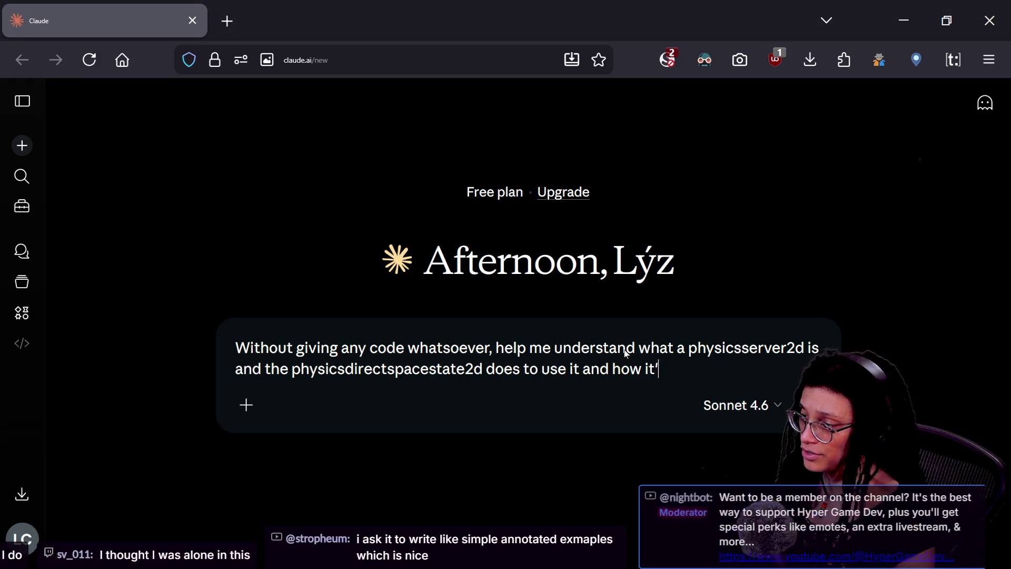
type("ood for ")
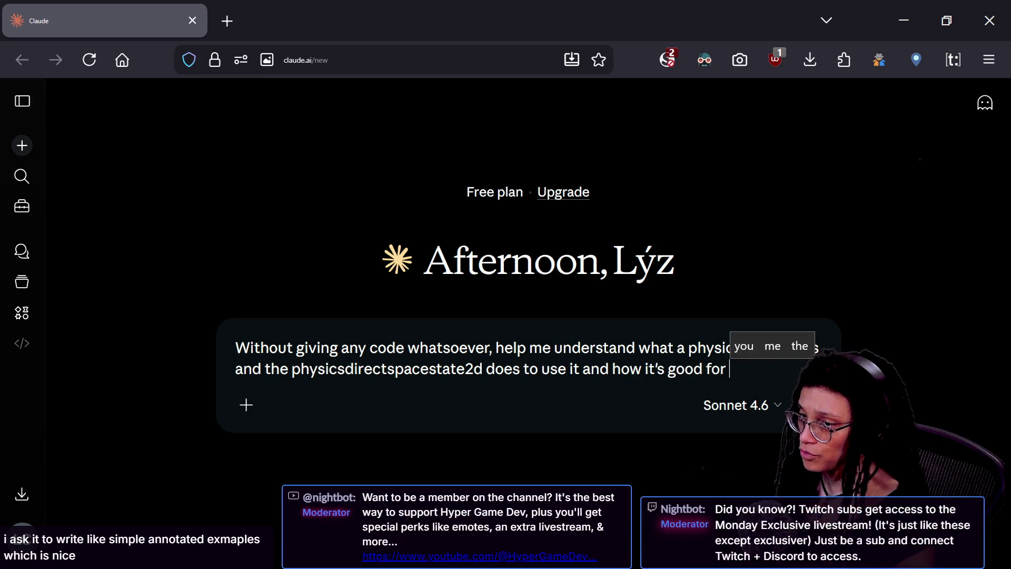
type("a raycast 3d")
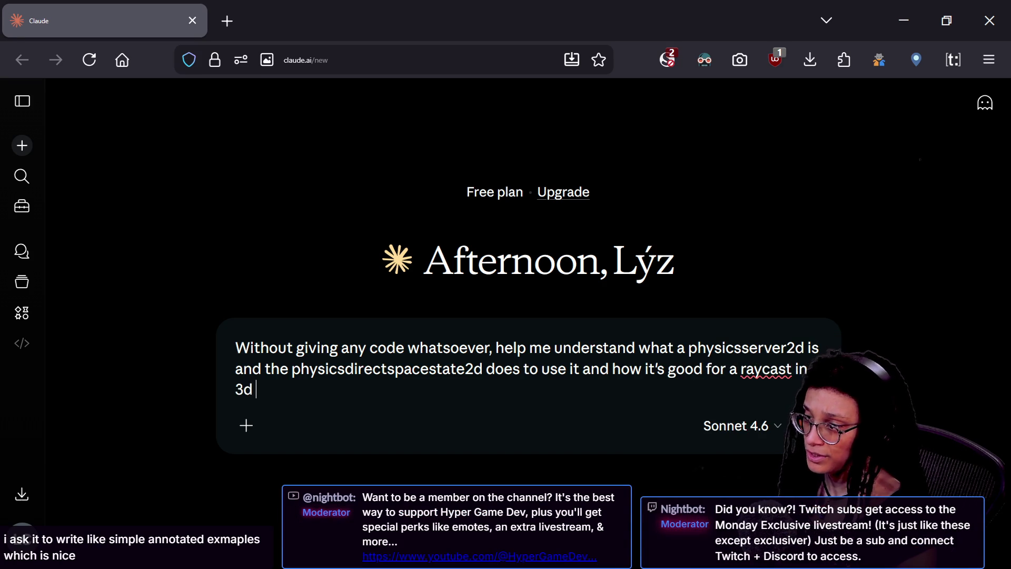
type(" space in godot. ")
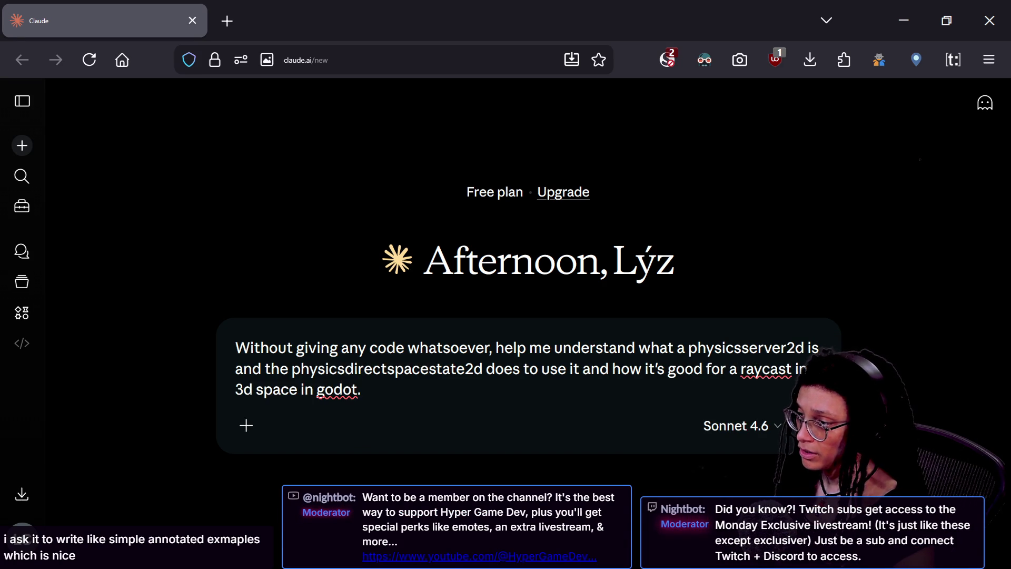
type("Be concise")
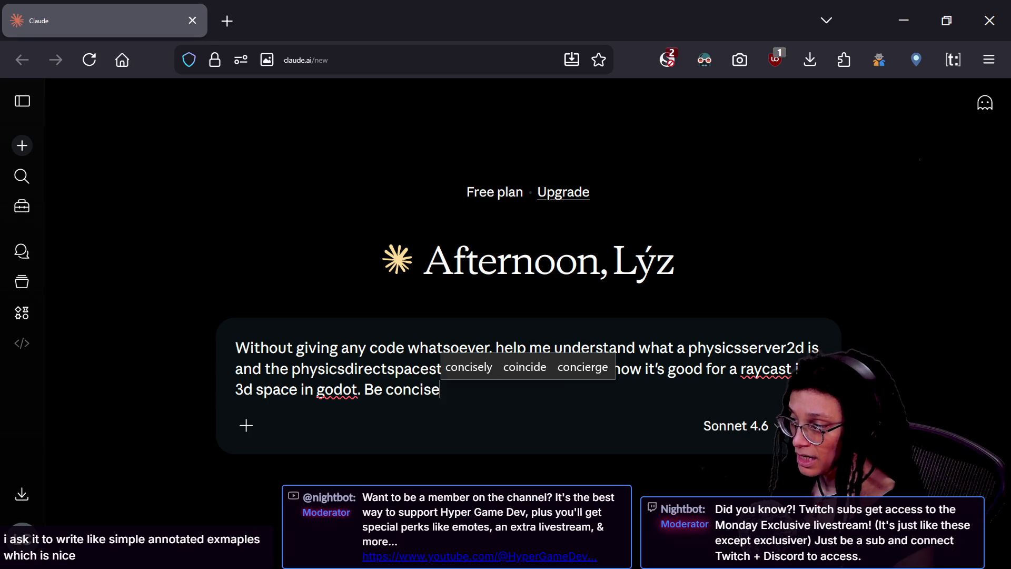
type(", speak pl")
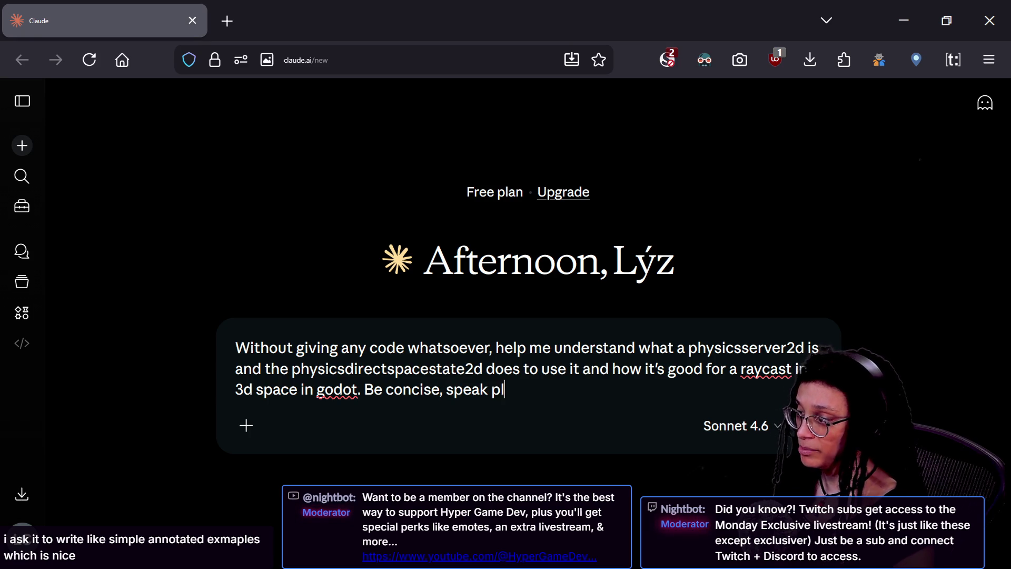
type("ainly, and assume")
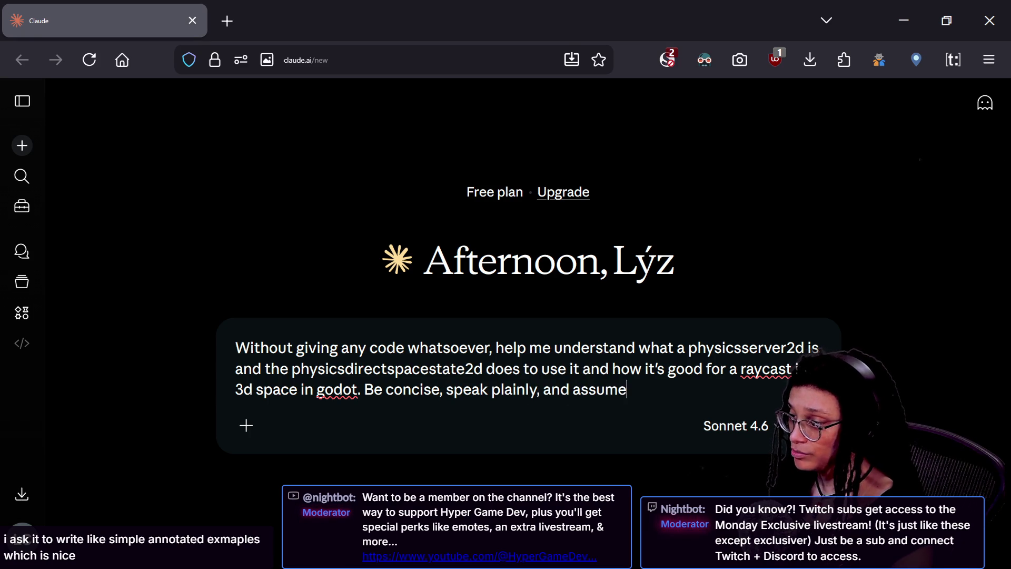
type(" i know nothing")
key("Return")
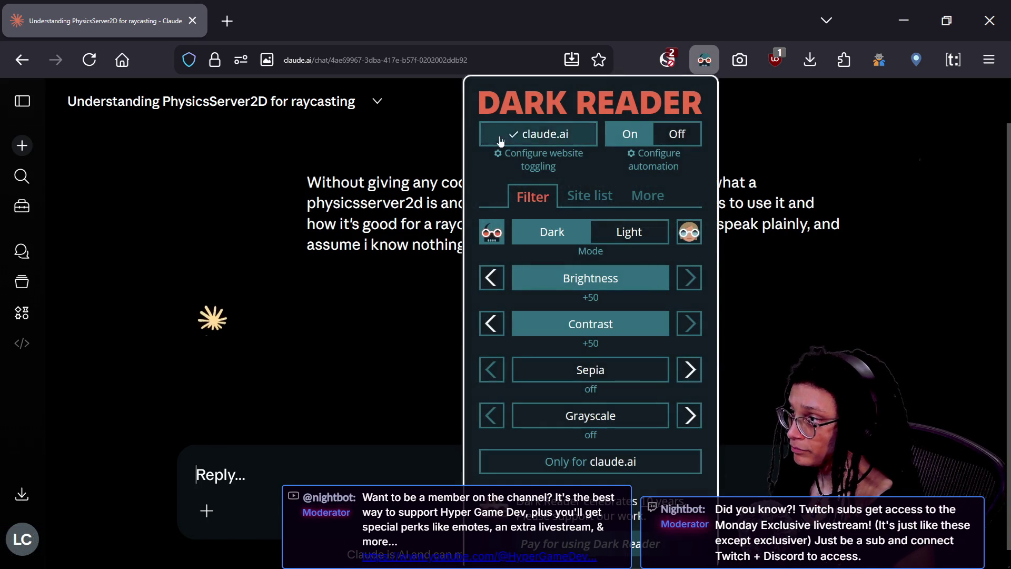
Close the blank extension windows and dismiss the page-slowing-down warning.
left_click(795, 220)
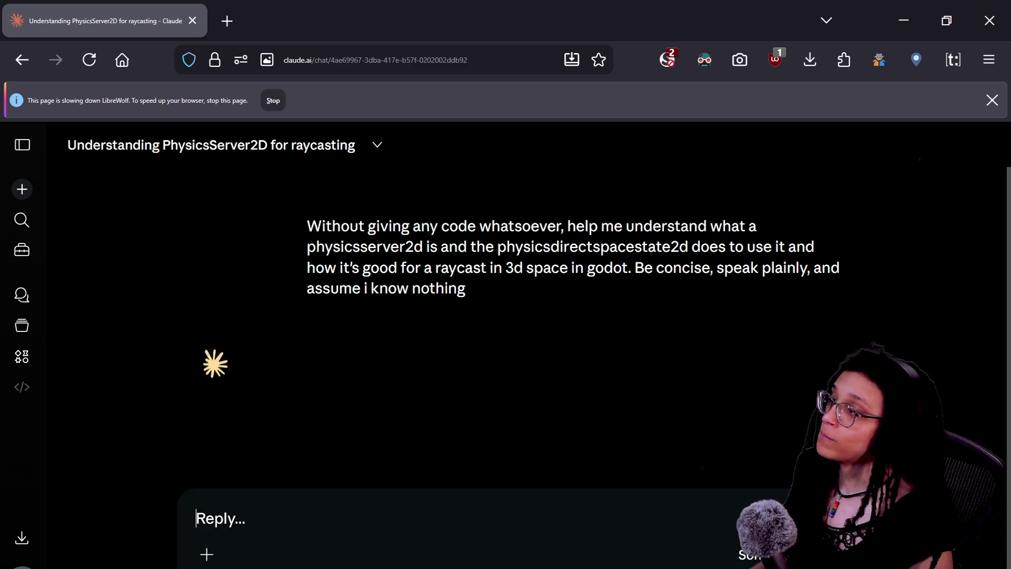
left_click(679, 59)
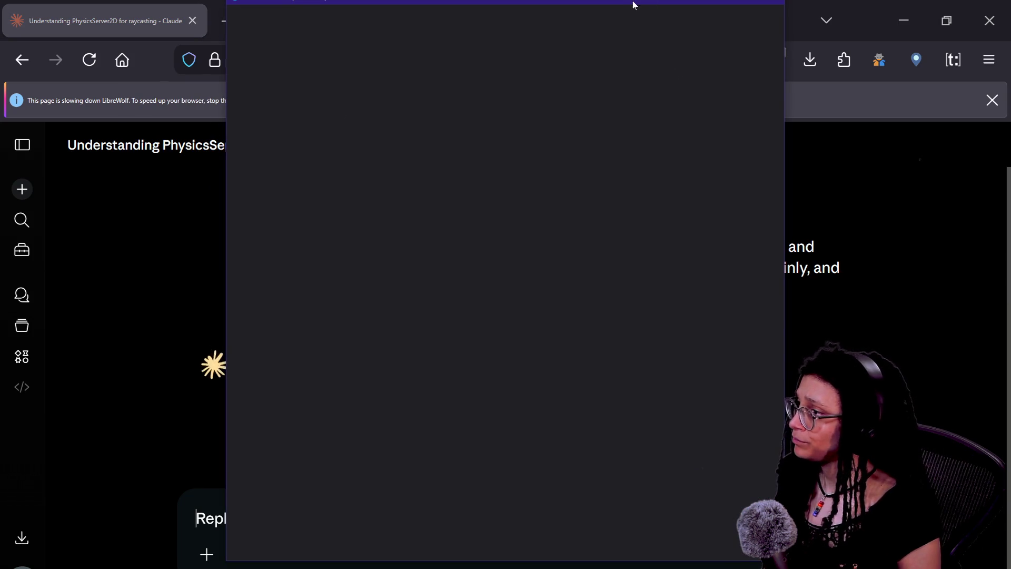
mouse_move(633, 1)
left_mouse_down()
mouse_move(790, 191)
mouse_move(652, 251)
mouse_move(675, 230)
left_mouse_up()
left_click(767, 227)
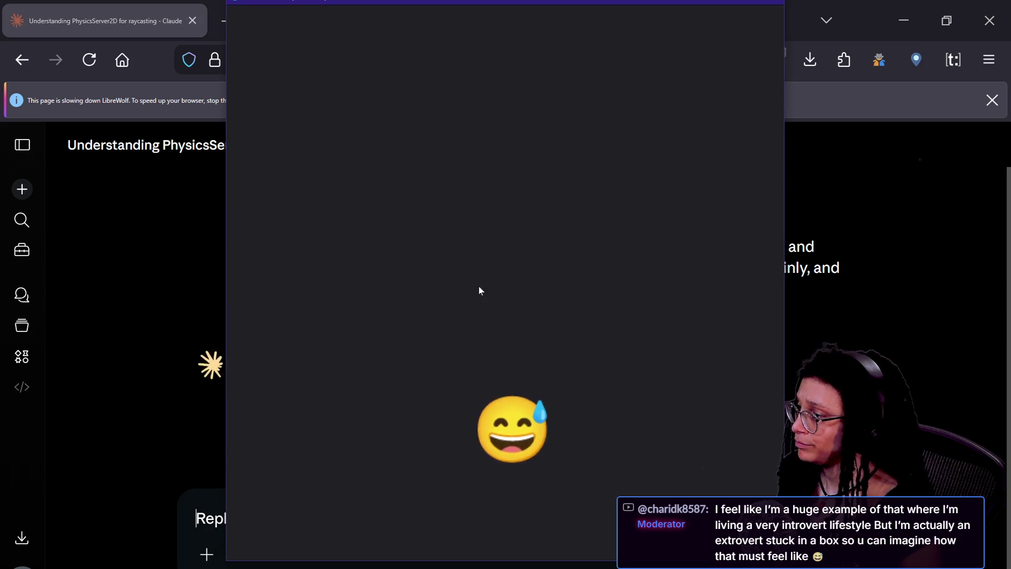
left_click(781, 4)
left_click(765, 4)
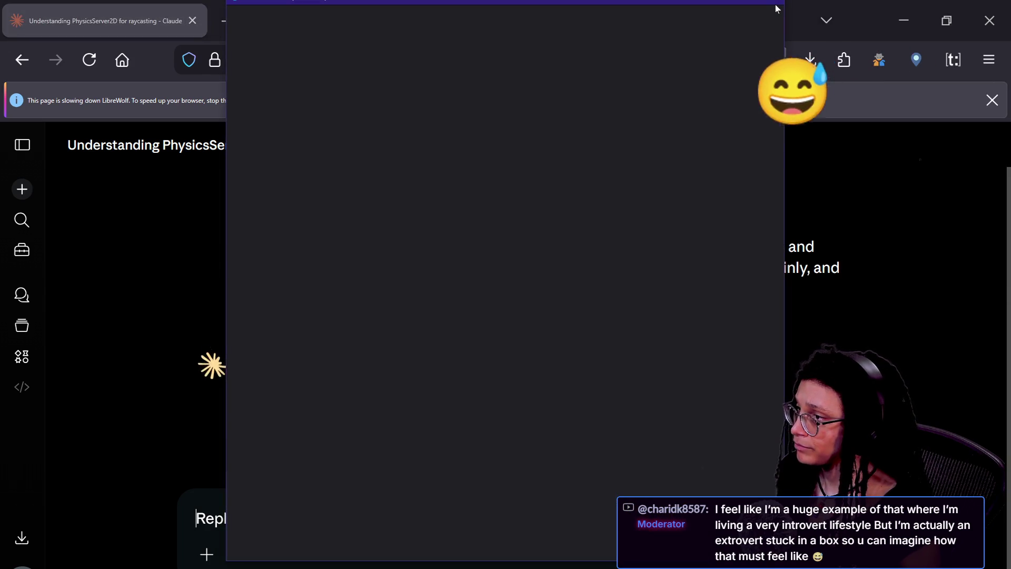
left_click(775, 4)
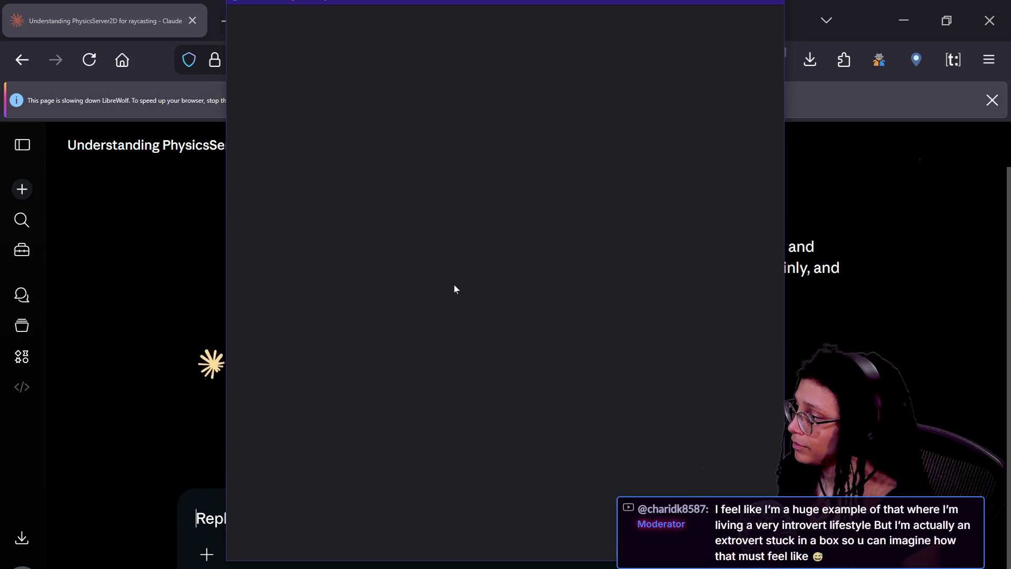
left_click(176, 217)
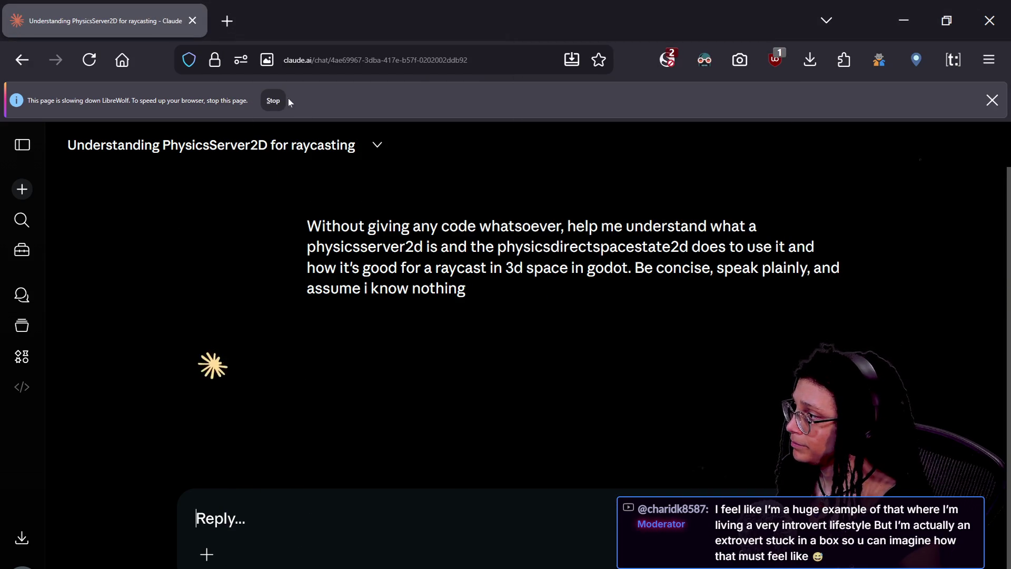
left_click(273, 100)
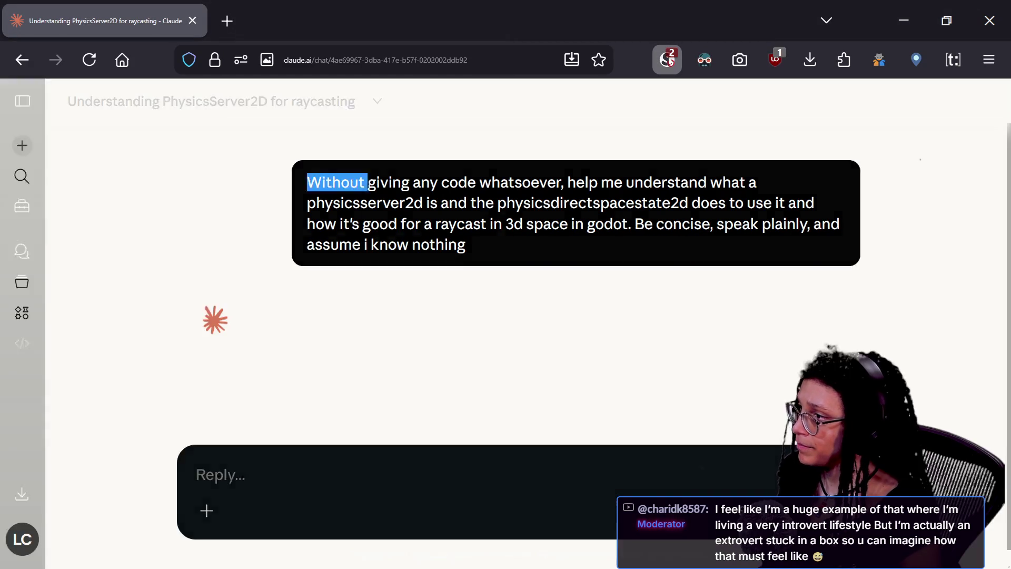
Enable Dark Reader for claude.ai and reload the chat page with F5.
left_click(667, 60)
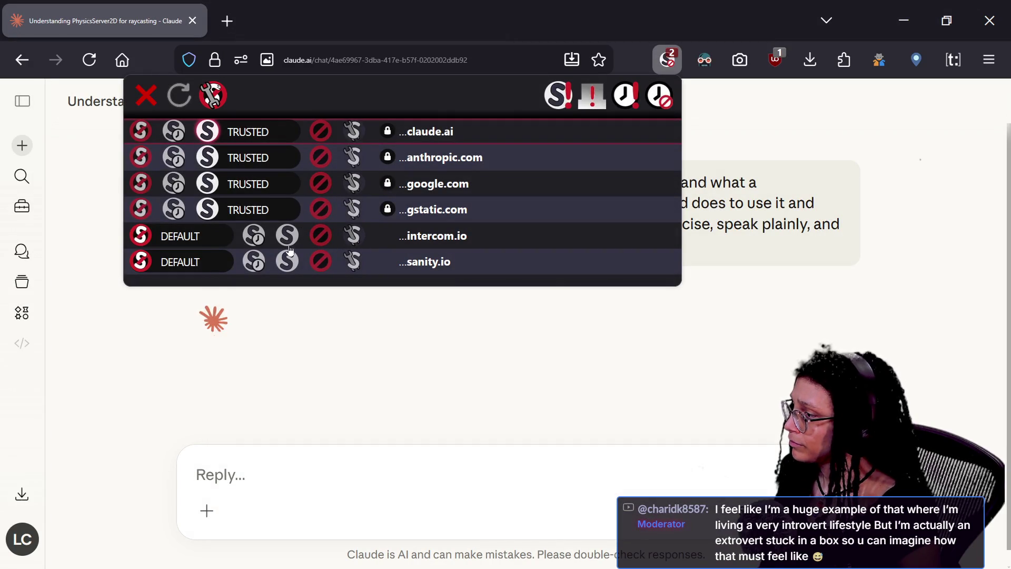
key("Escape")
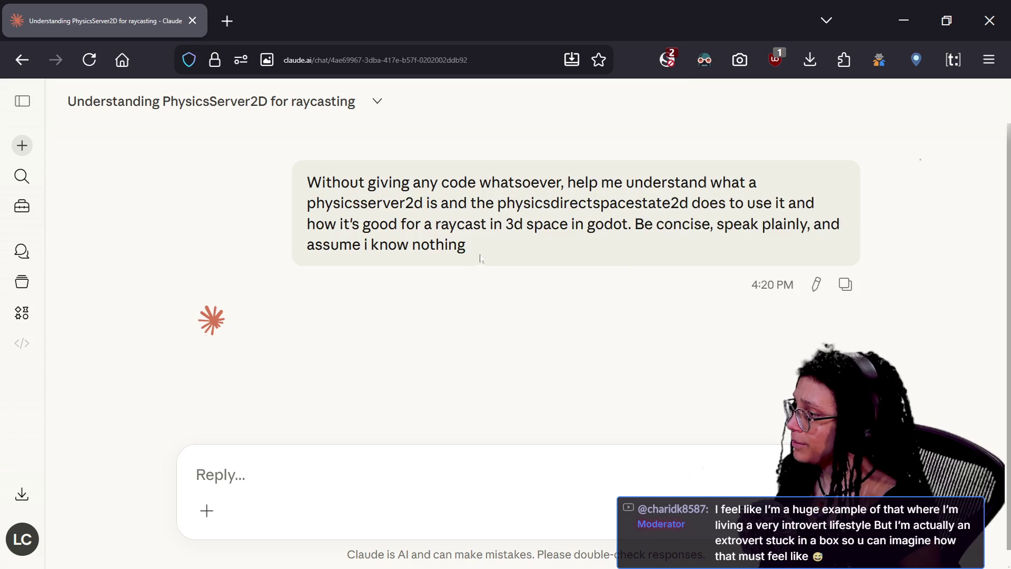
triple_click(481, 257)
left_click(696, 63)
left_click(527, 138)
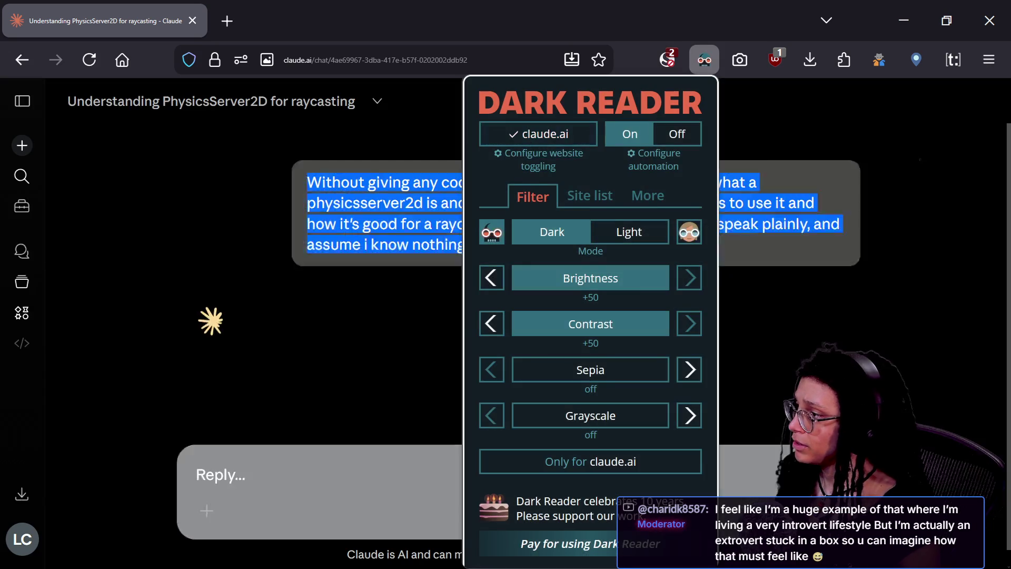
key("Escape")
left_click_drag(527, 267, 272, 196)
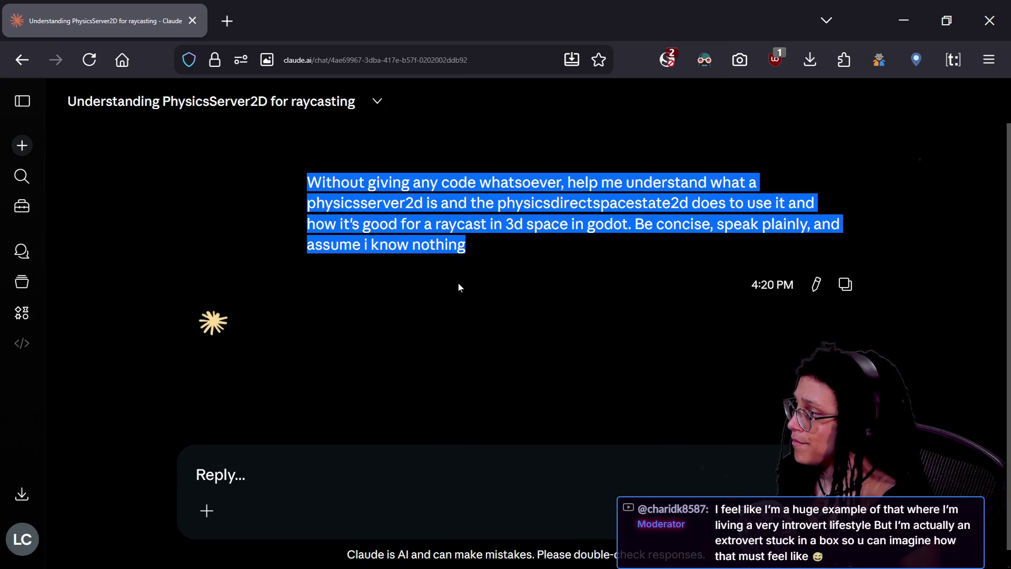
key("F5")
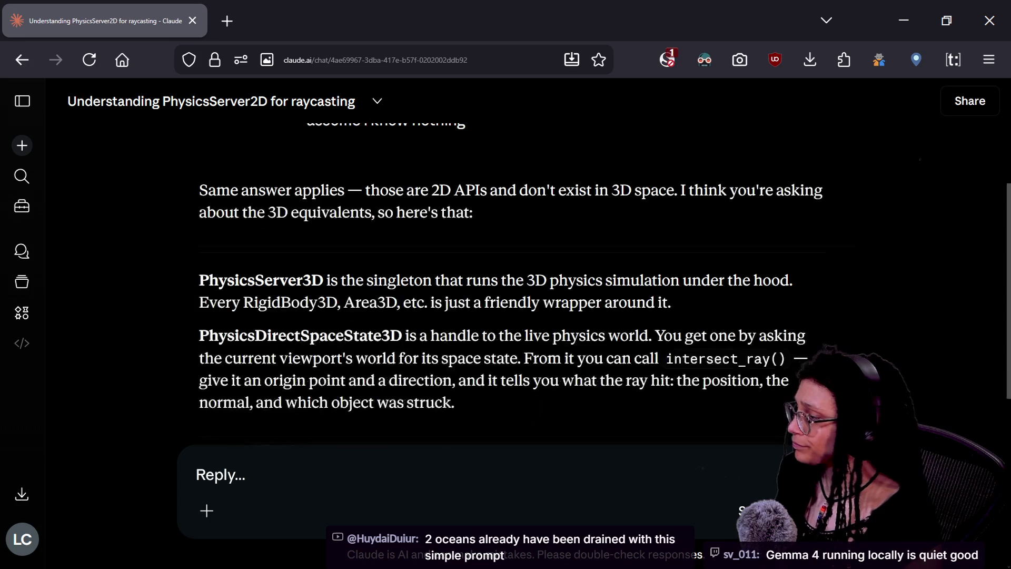
Zoom Claude's page to 120% and scroll up to the PhysicsServer2D & PhysicsDirectSpaceState2D explanation.
key("ctrl+plus")
key("ctrl+plus")
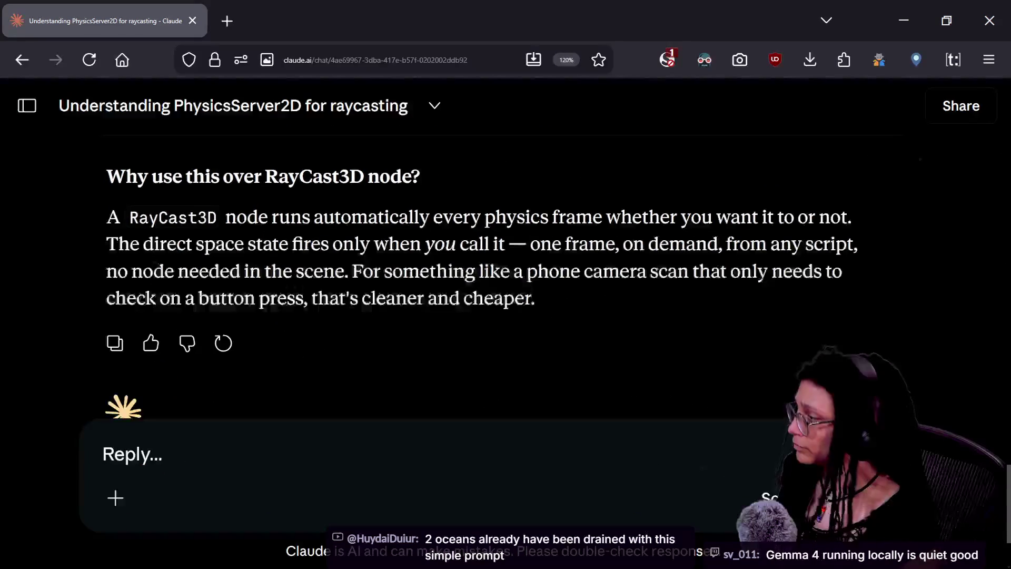
scroll(420, 366, "up", 15)
scroll(362, 267, "up", 10)
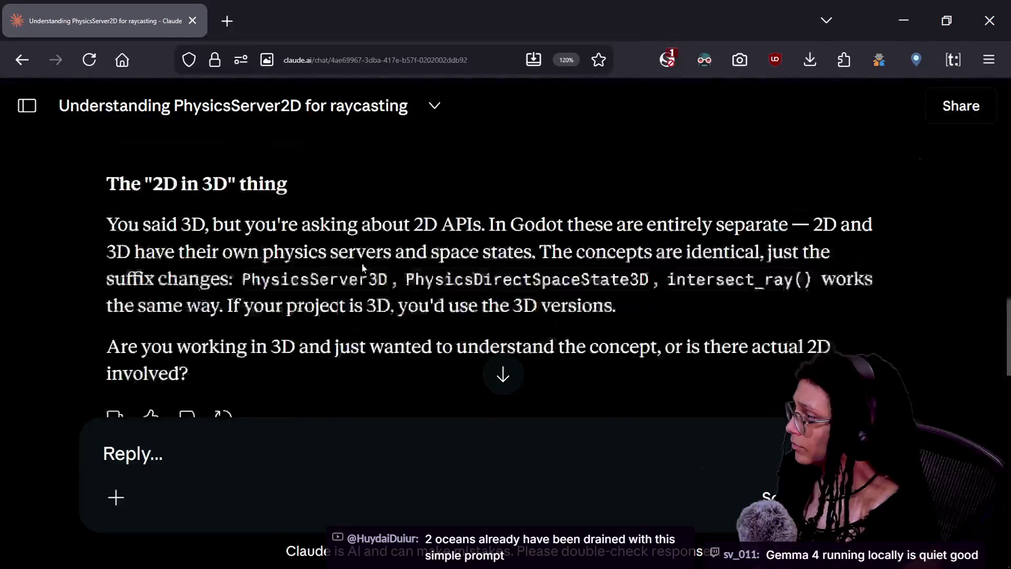
scroll(709, 314, "up", 3)
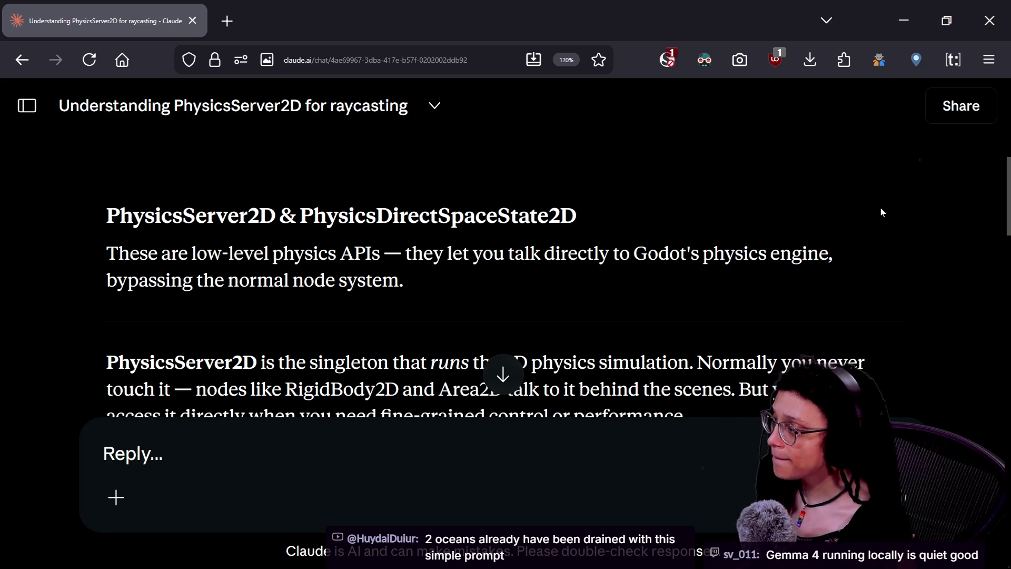
left_click_drag(1008, 218, 1006, 256)
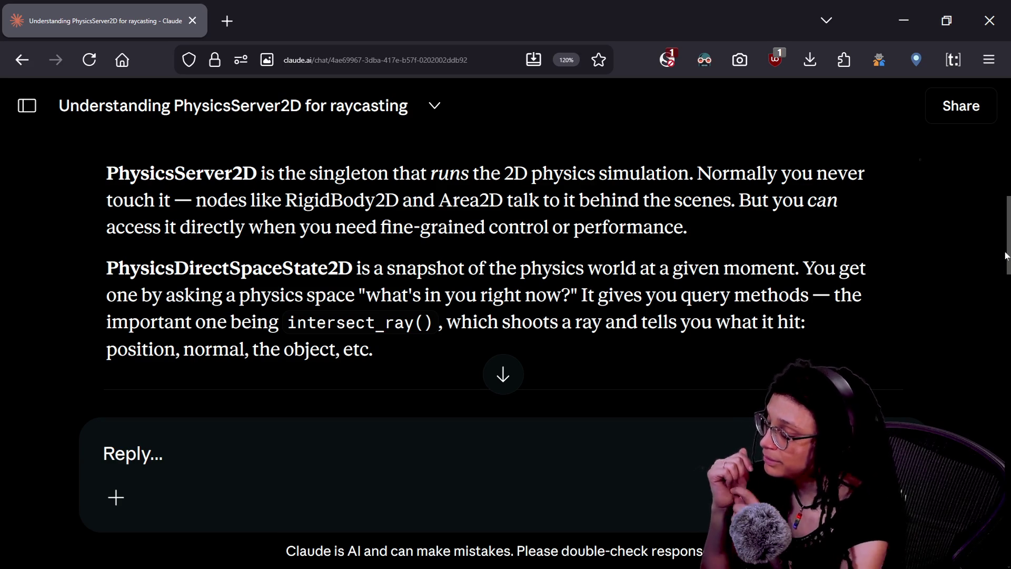
scroll(401, 227, "down", 5)
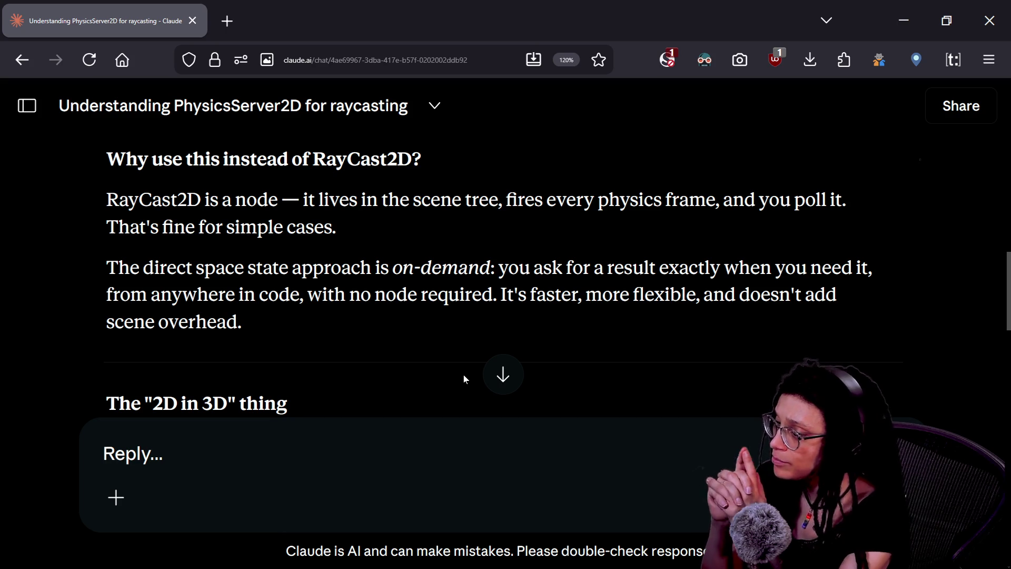
scroll(458, 350, "down", 3)
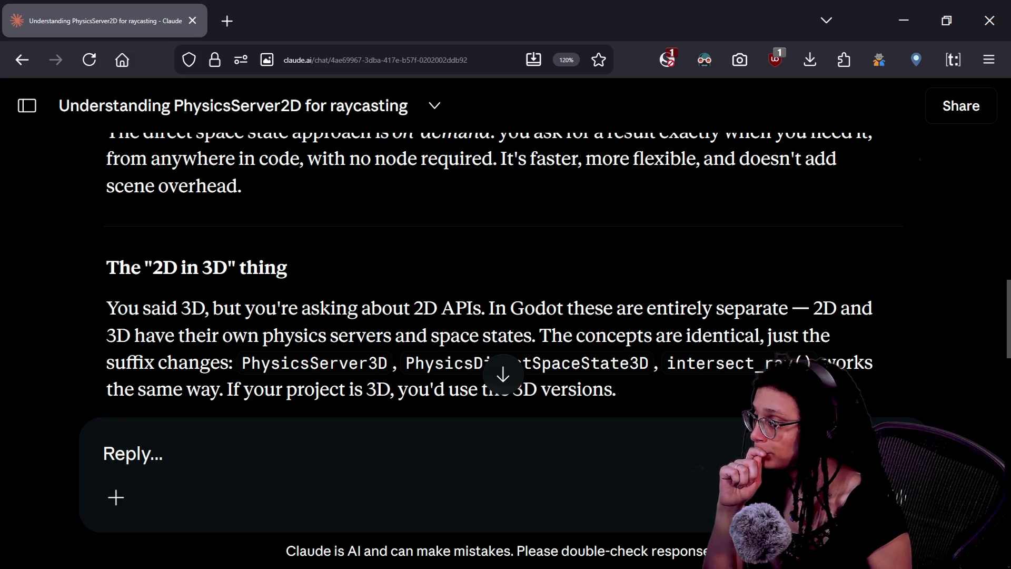
scroll(354, 273, "up", 2)
scroll(354, 274, "down", 5)
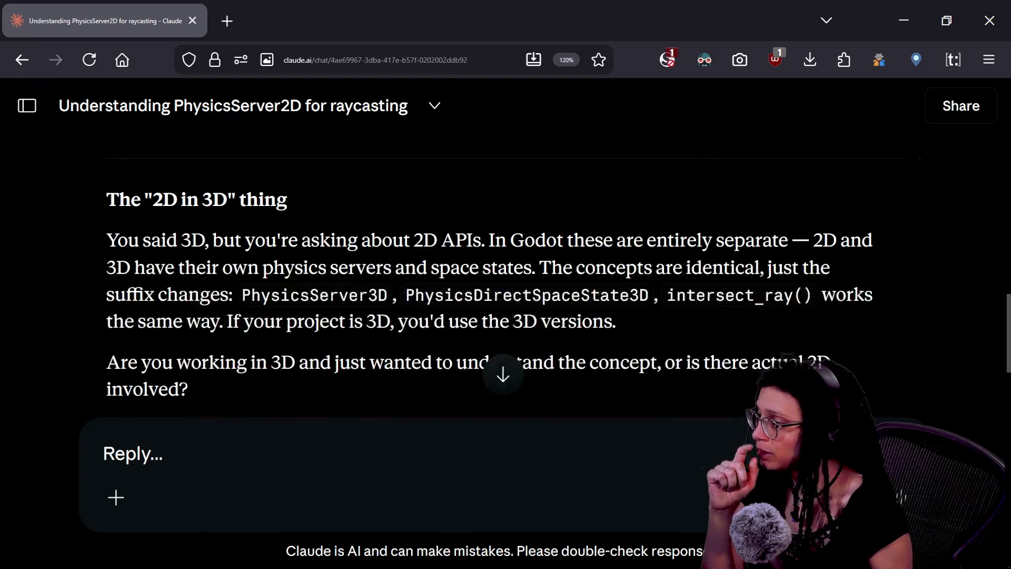
scroll(353, 270, "up", 2)
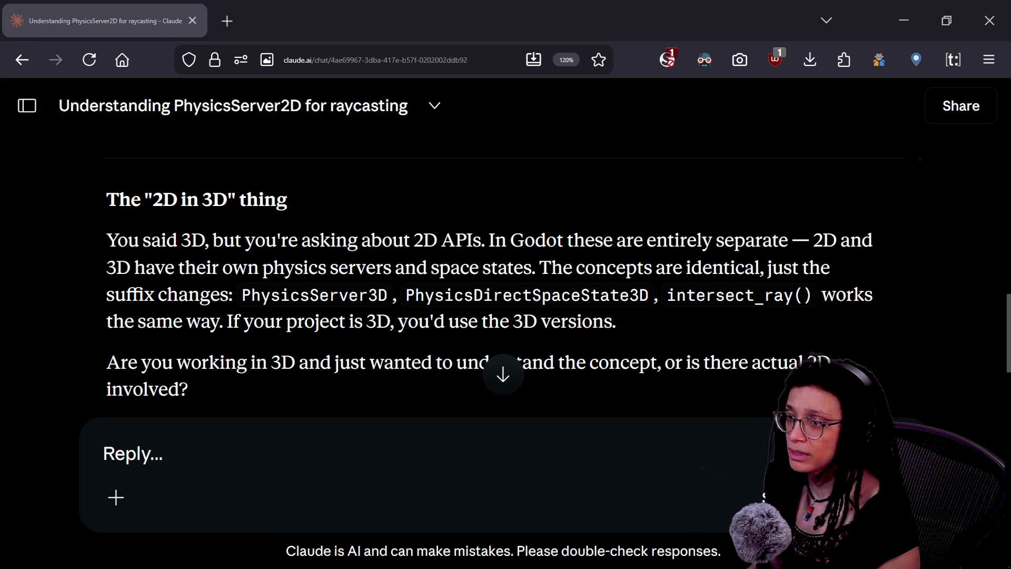
key("alt+Tab")
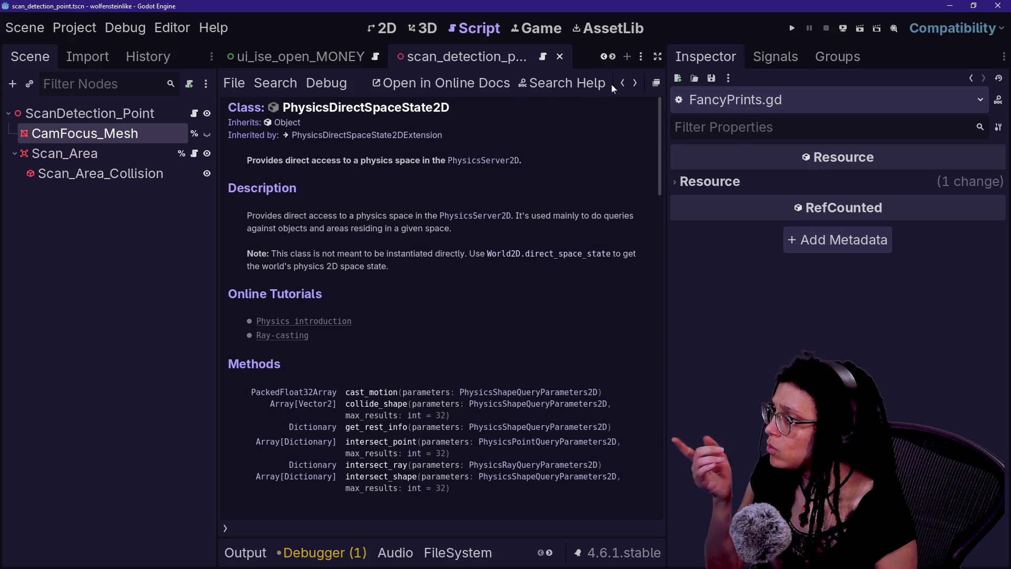
Send Claude a correction to the earlier reply: 3d was meant, not 2d.
left_click(623, 83)
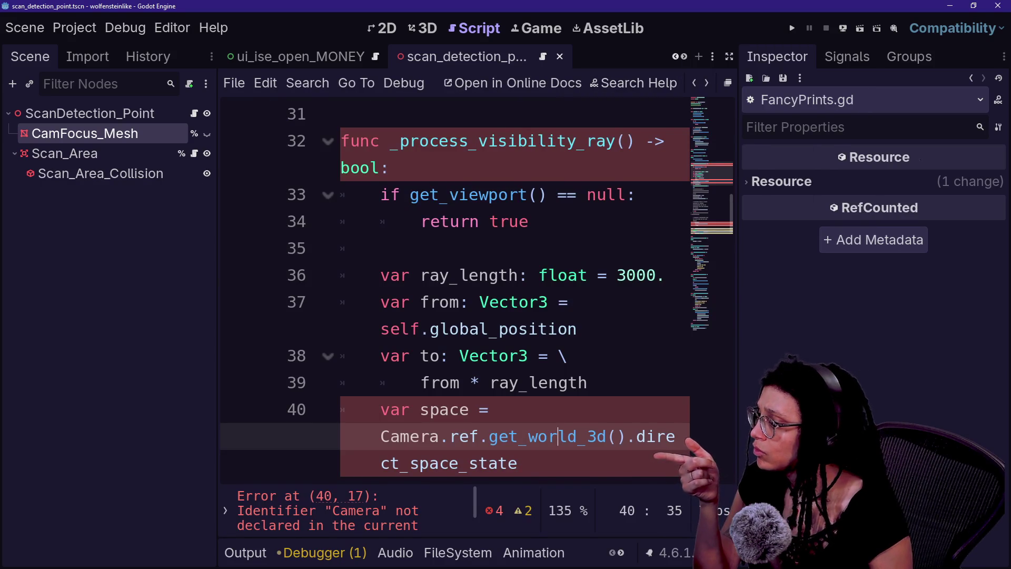
scroll(453, 290, "down", 1)
scroll(527, 316, "up", 1)
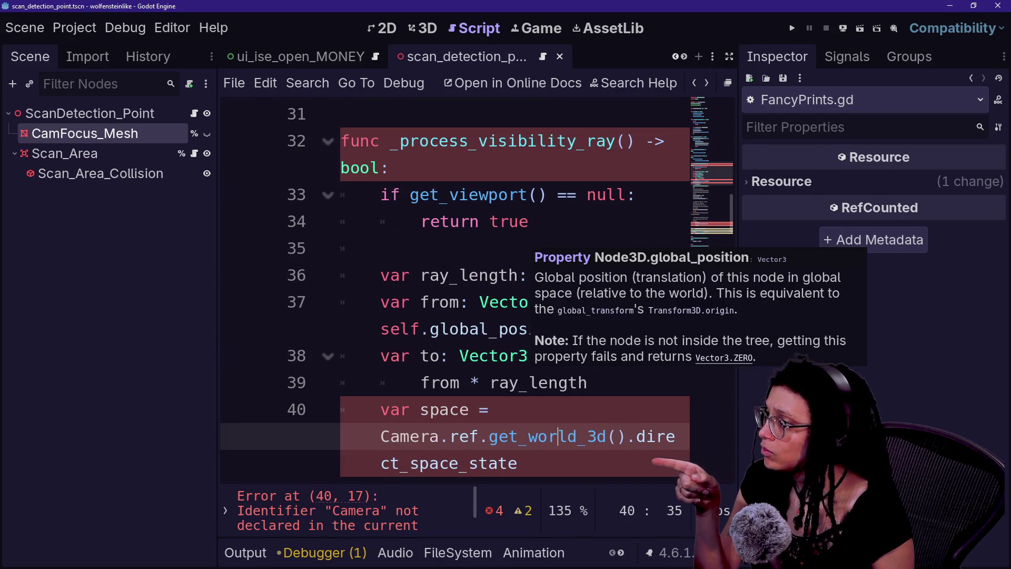
key("alt+Tab")
type("meant 3d not 2d sorry")
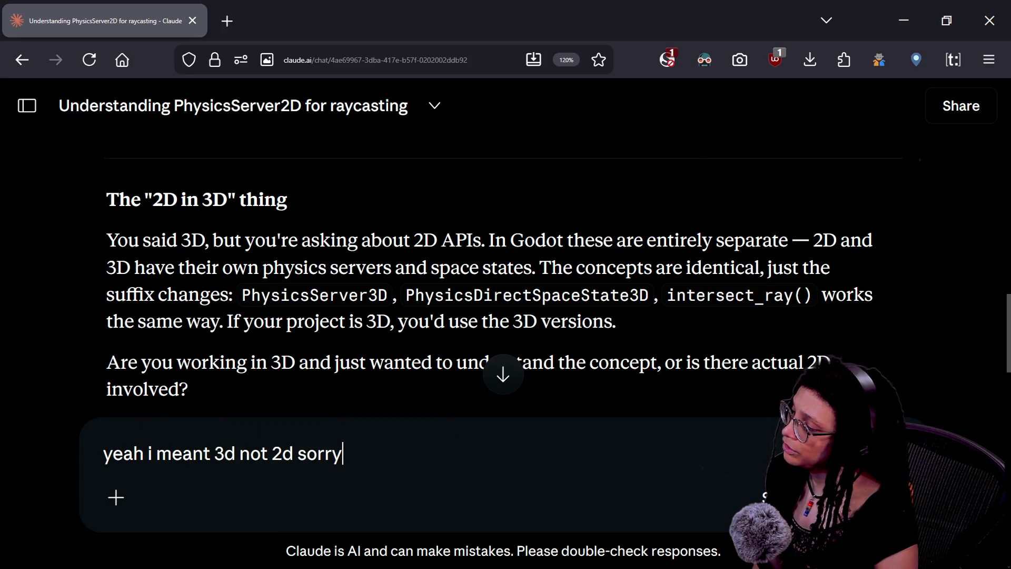
key("Return")
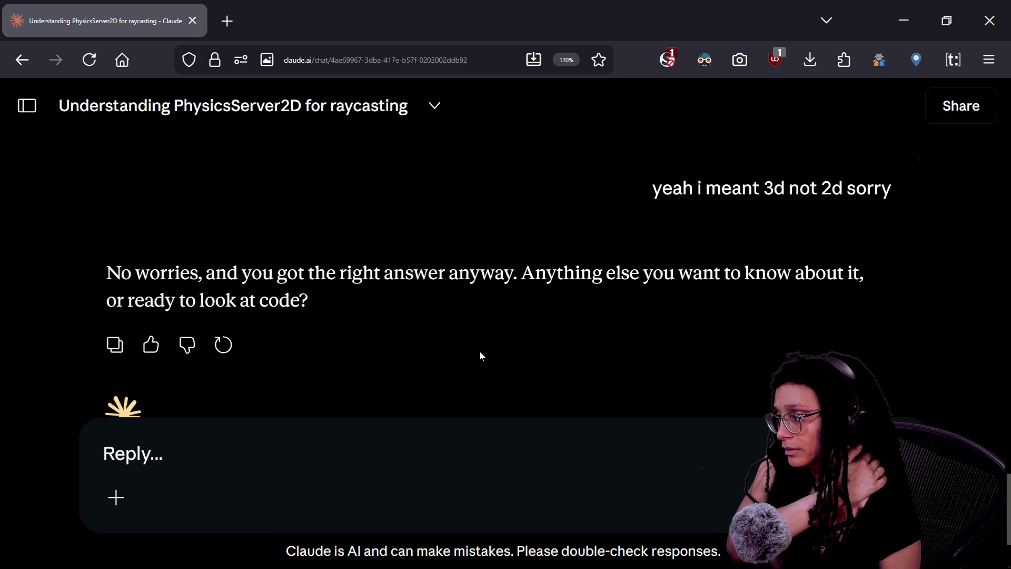
In Godot, bring up the PhysicsDirectSpaceState3D intersect_ray documentation.
key("alt+Tab")
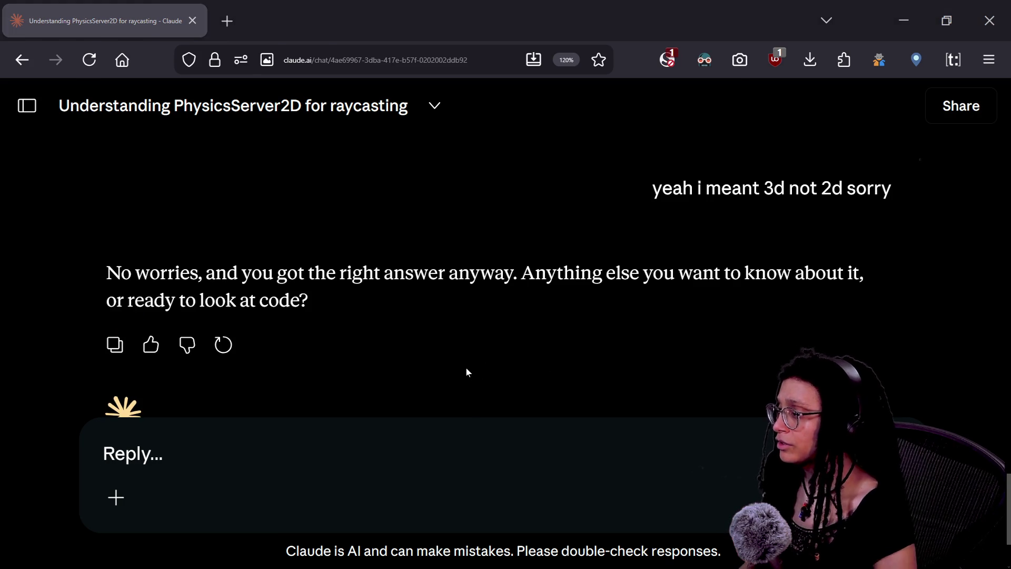
key("Return")
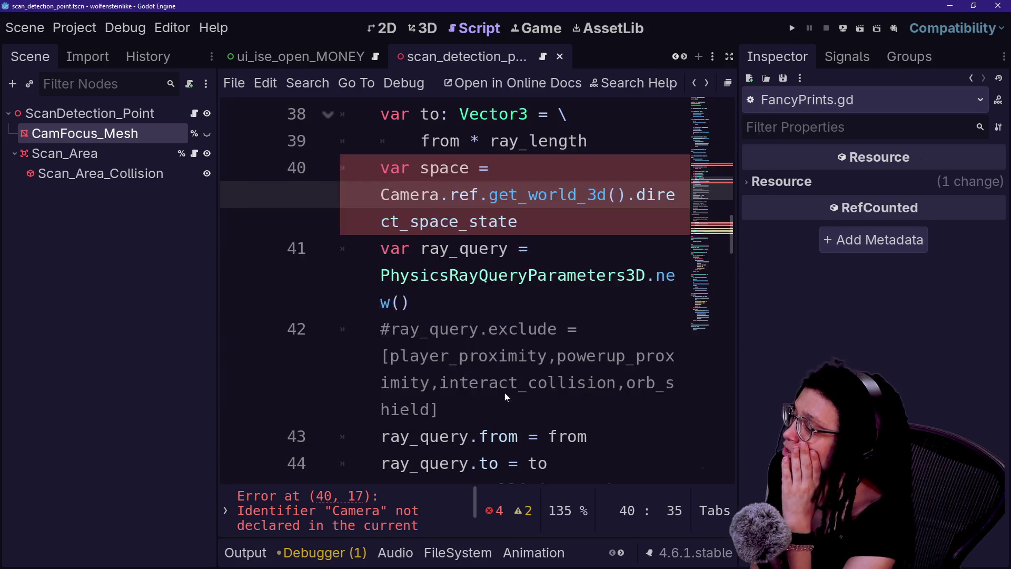
scroll(469, 293, "up", 20)
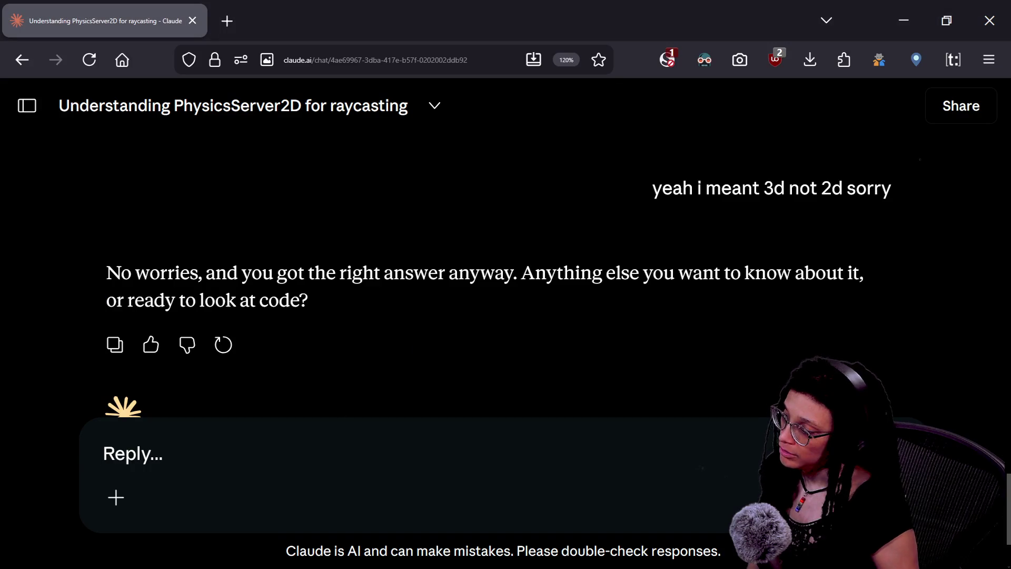
Begin a code-free question asking what ways exist to get a physics space 3d from a scene.
type("withou")
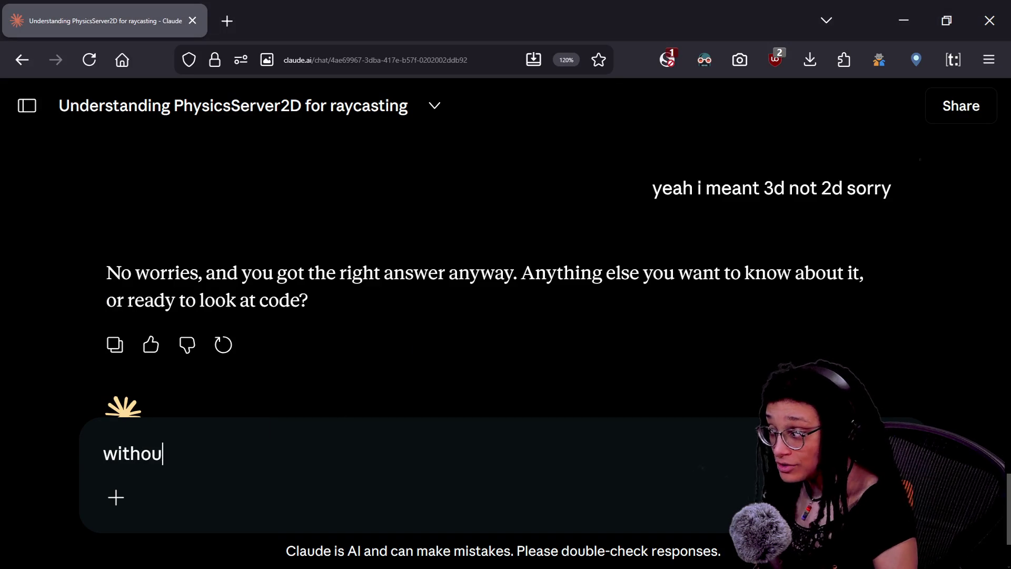
type("t giving code, ")
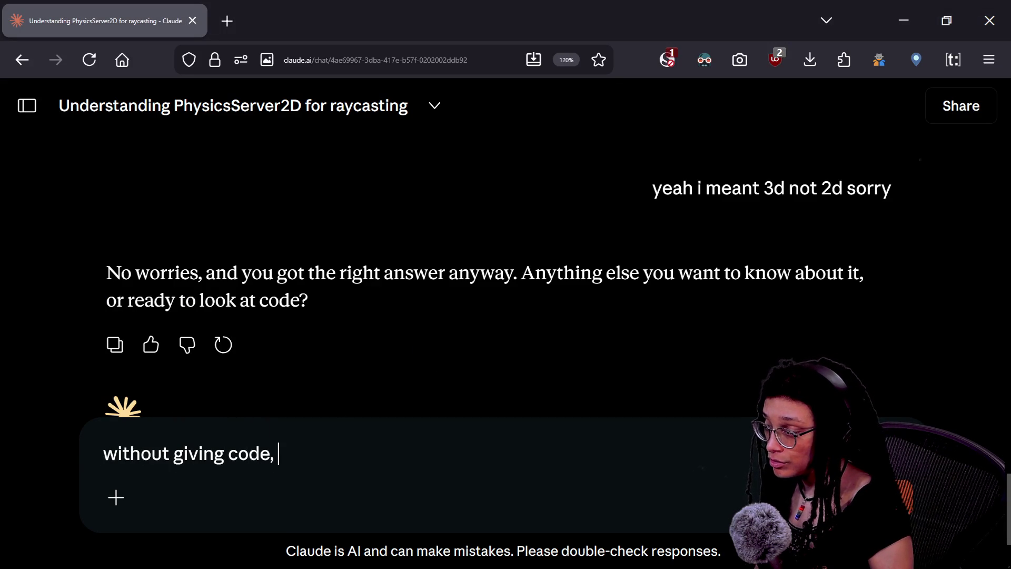
type("what are way sto")
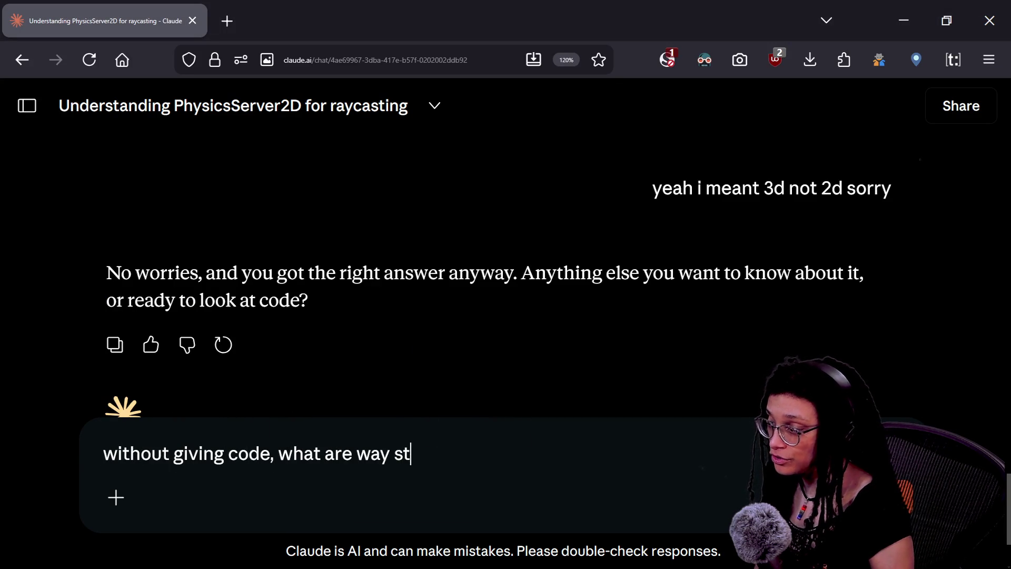
key("BackSpace")
key("BackSpace")
key("BackSpace")
type("s")
key("BackSpace")
key("BackSpace")
type("s to get a physics spa")
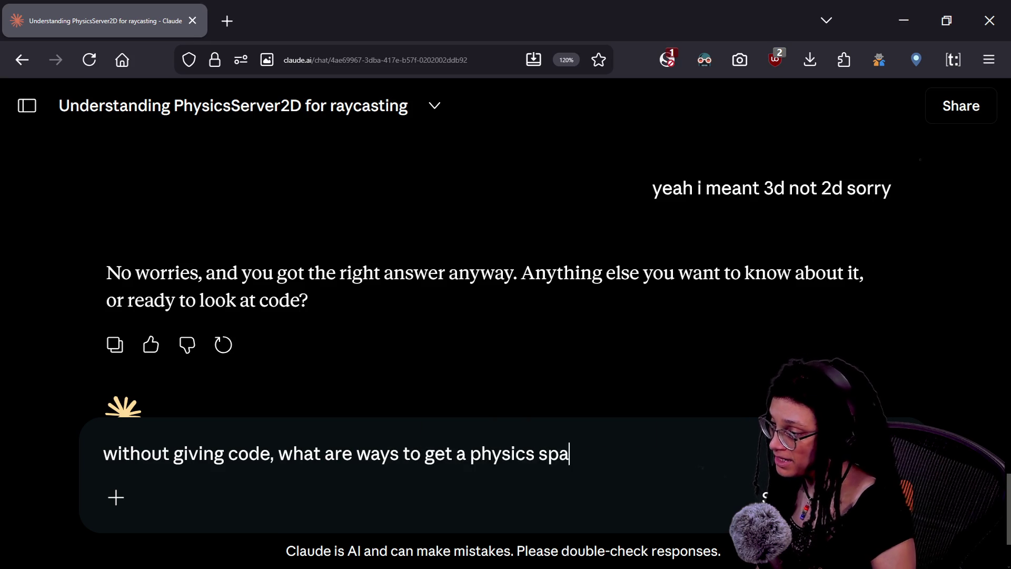
type("ce 3d out of")
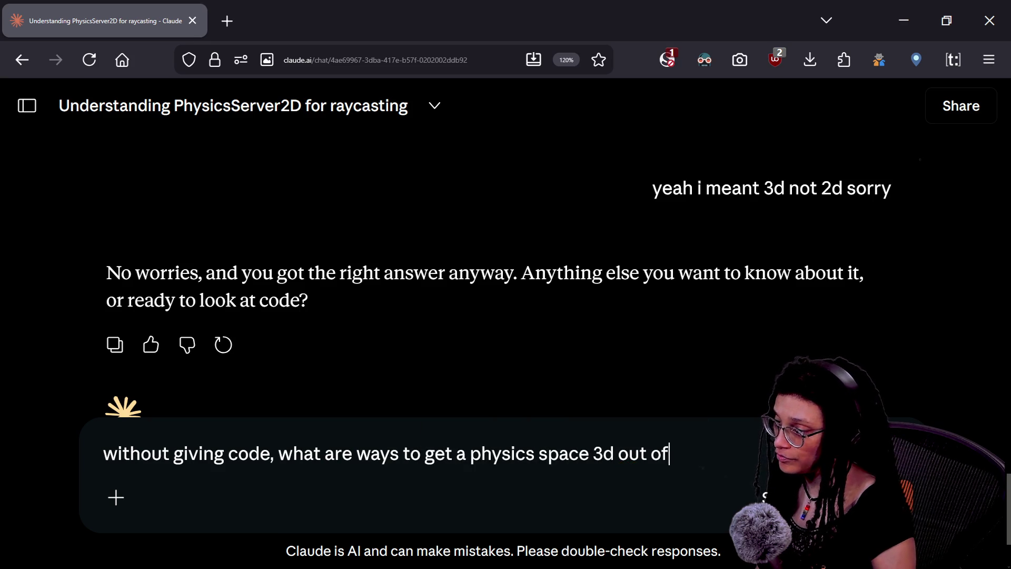
type(" a scene? i k")
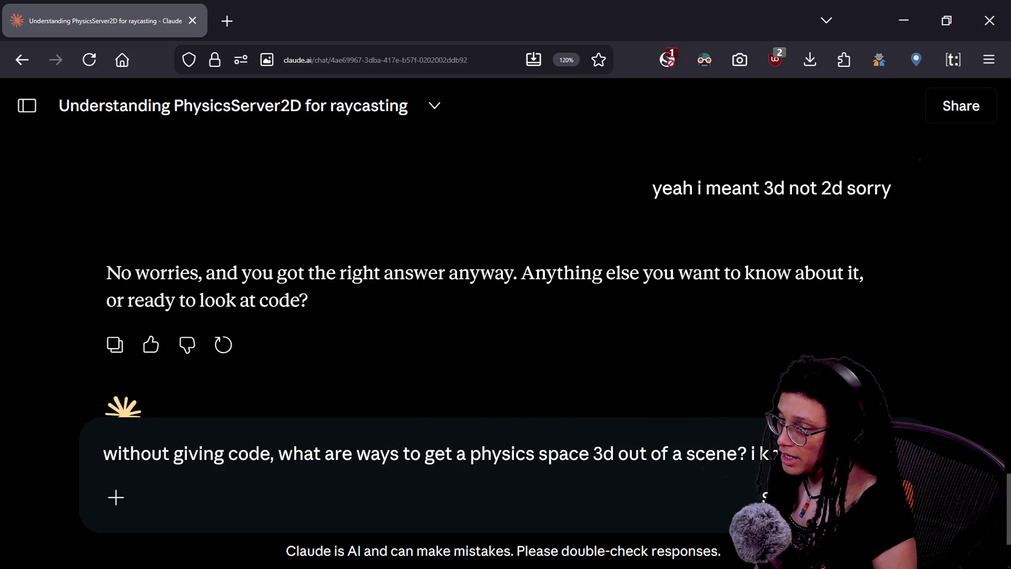
type("nbut i dont nee")
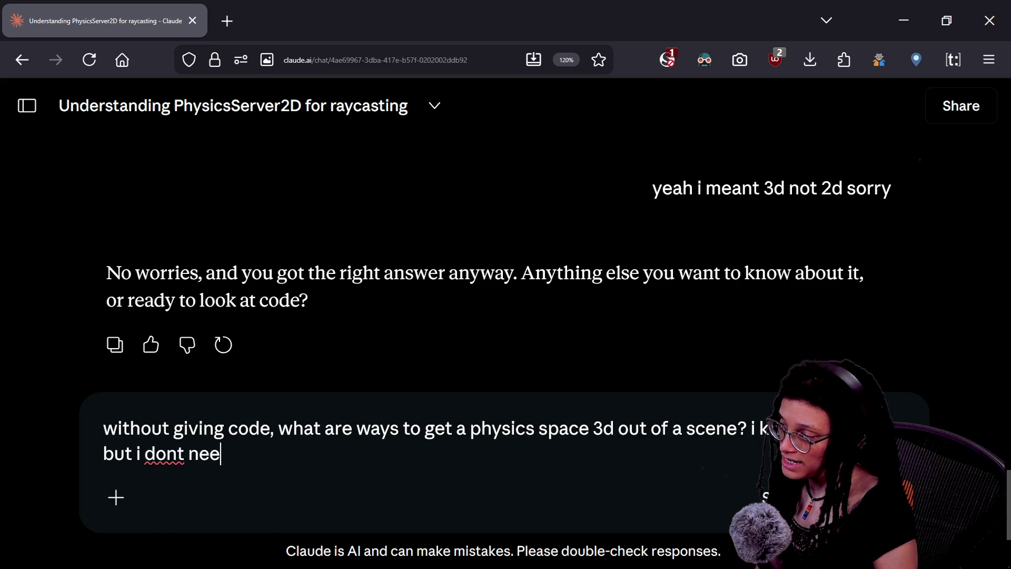
type("d the rac")
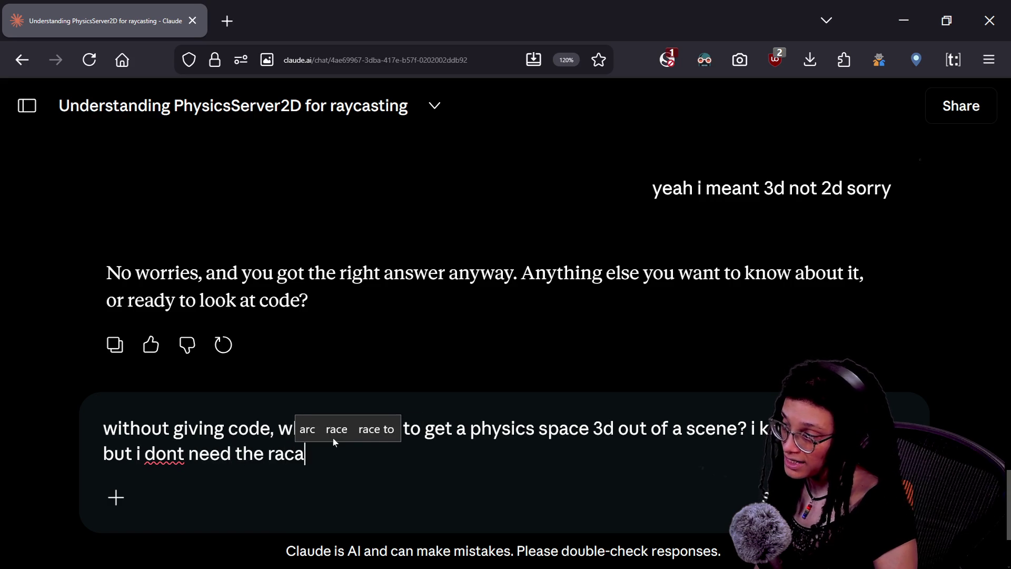
Finish the question, noting the raycast needn't be relative to a camera, and send it.
key("BackSpace")
type("ycast to m")
key("BackSpace")
type("b")
key("BackSpace")
type("be relati")
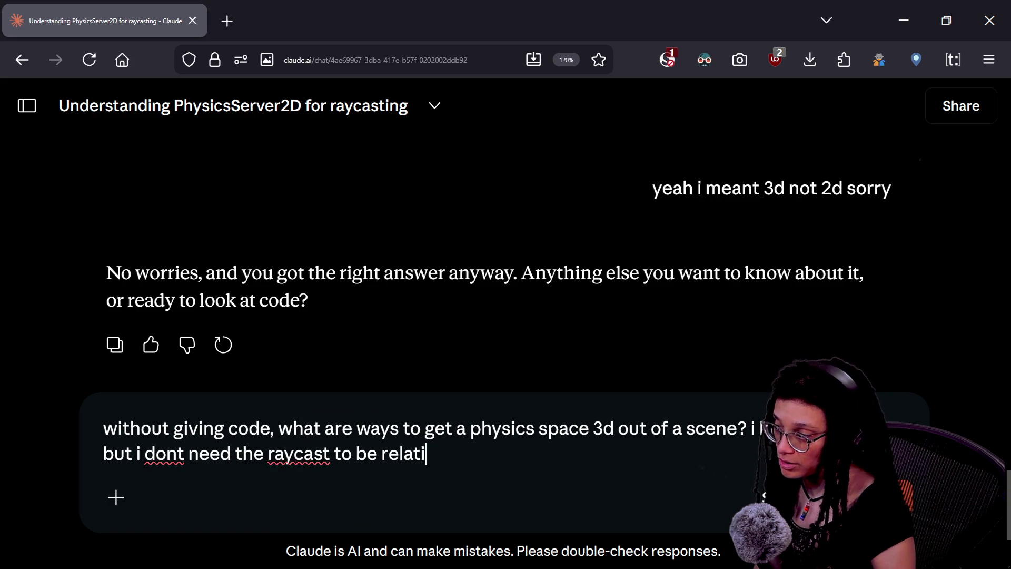
type("ve to a camera")
key("Return")
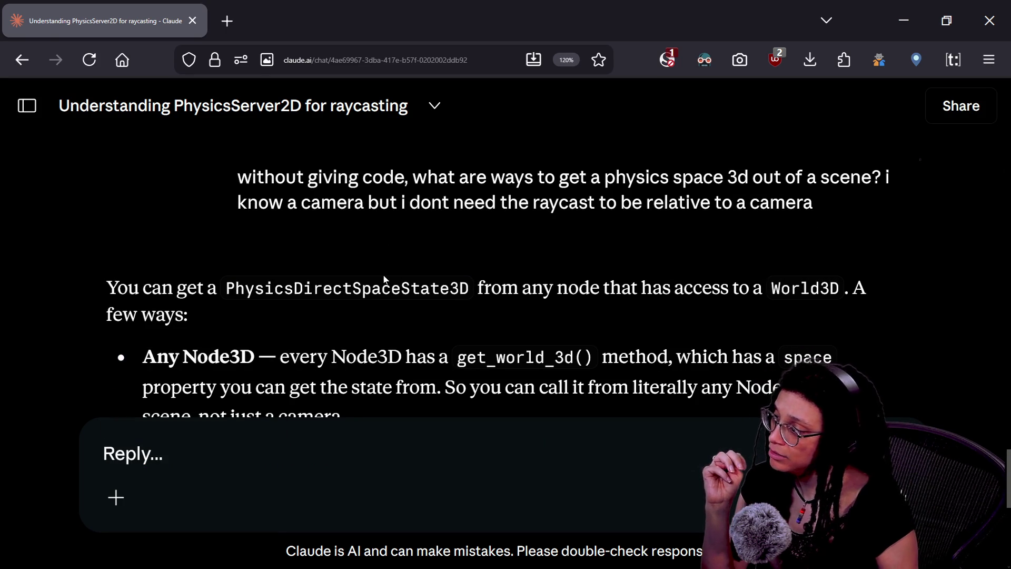
Read Claude's reply, highlighting get_world_3d() and a first-bullet phrase, then return to Godot.
scroll(384, 279, "down", 3)
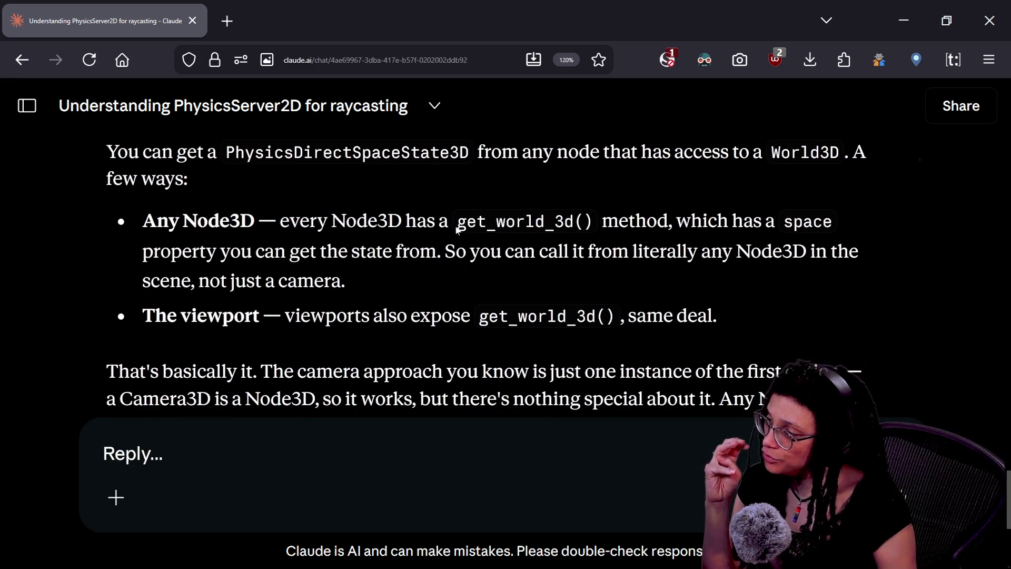
left_click_drag(476, 222, 620, 221)
left_click(619, 221)
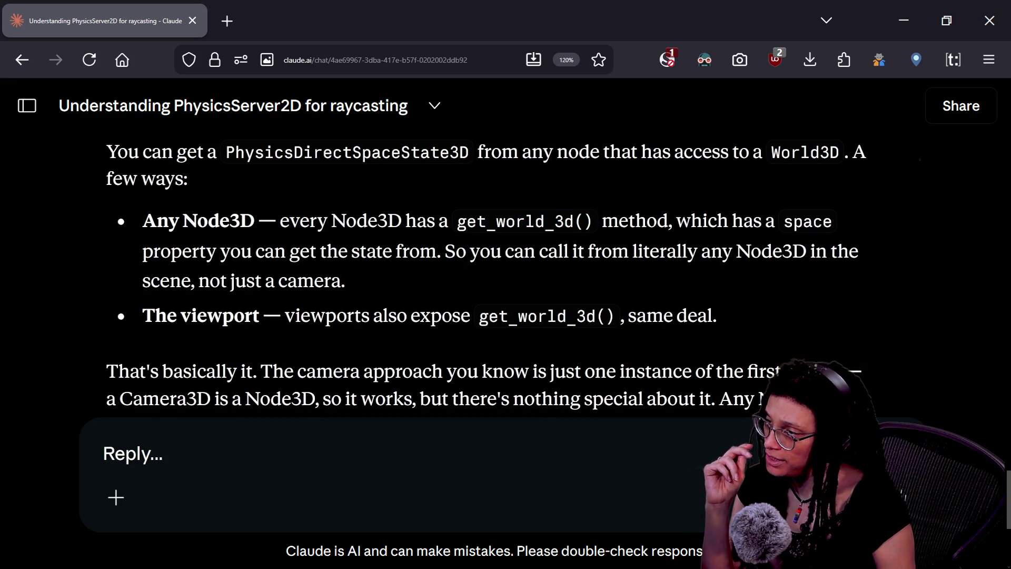
left_click_drag(159, 250, 265, 250)
left_click(397, 285)
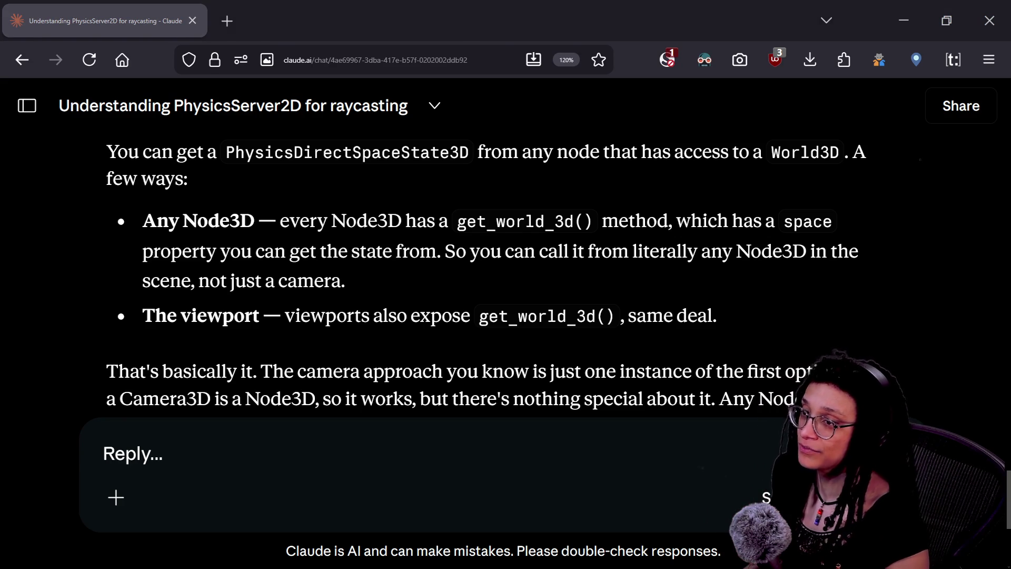
key("alt+Tab")
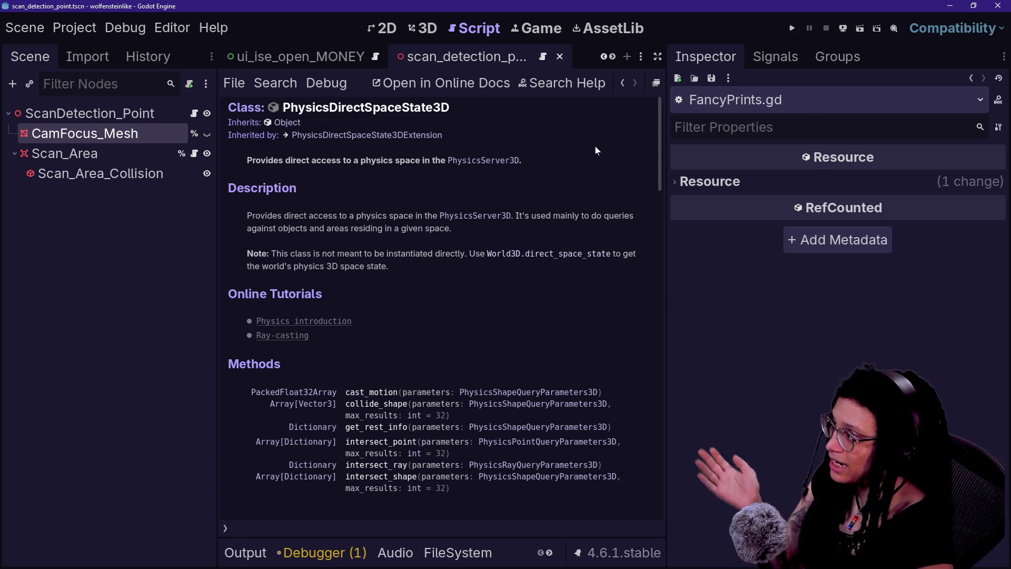
Return to ui_deescalation.gd full-width, undo to restore the camera line, and search help for project_ray.
left_click(625, 77)
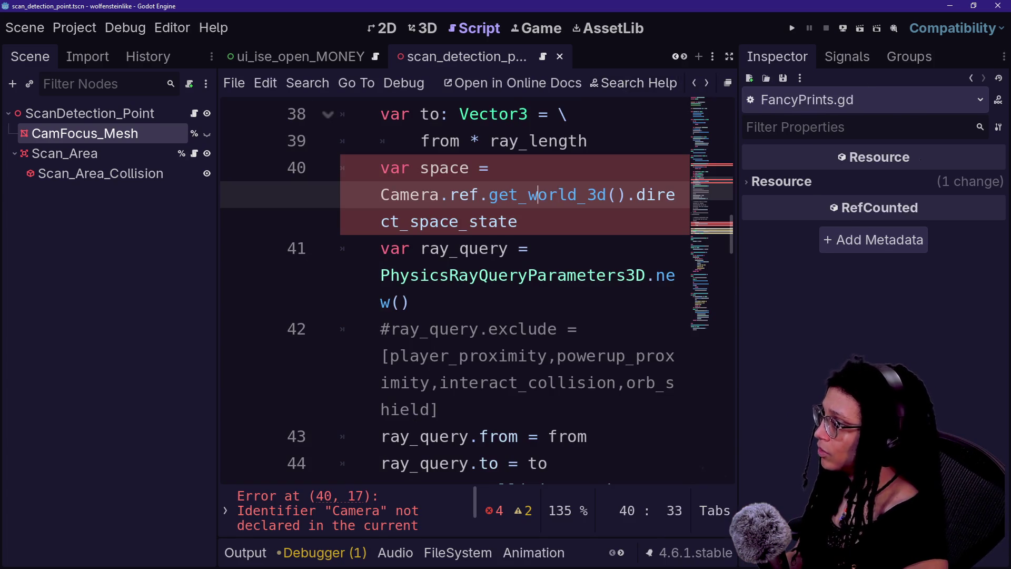
key("ctrl+shift+F11")
scroll(432, 409, "up", 3)
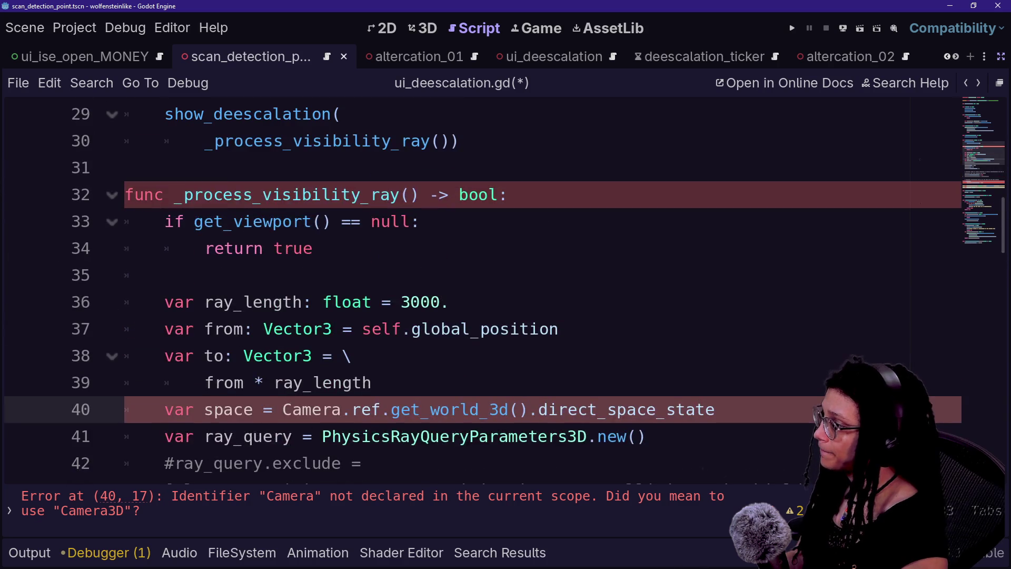
scroll(284, 274, "down", 1)
key("ctrl+z")
key("ctrl+z")
key("ctrl+z")
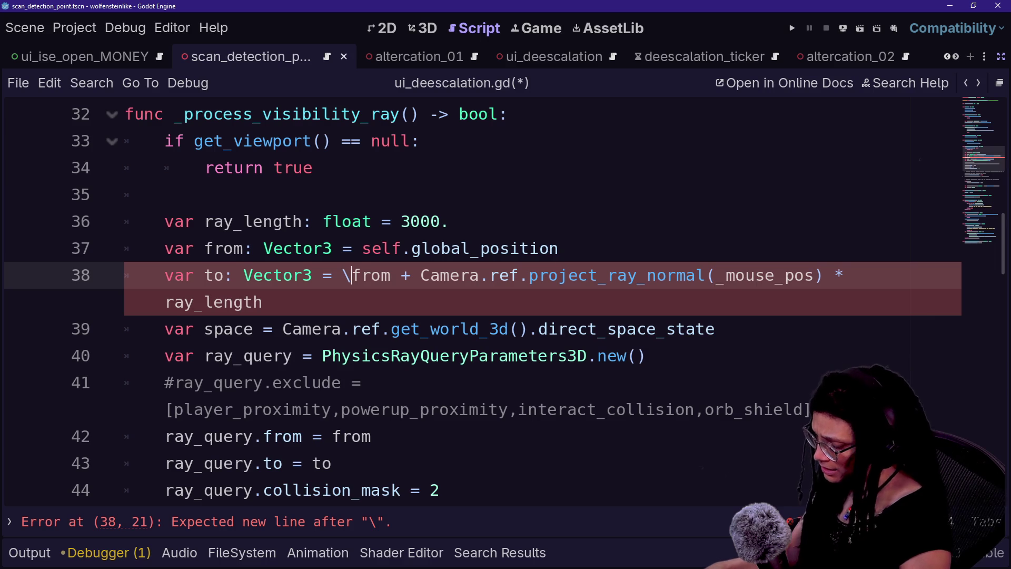
key("F1")
type("pr")
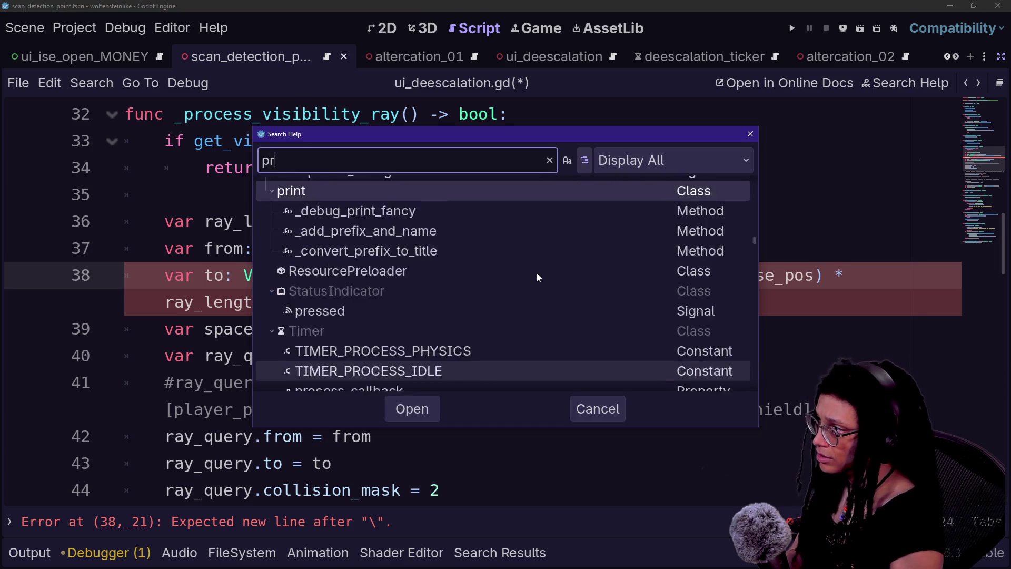
type("oject_ray")
key("Escape")
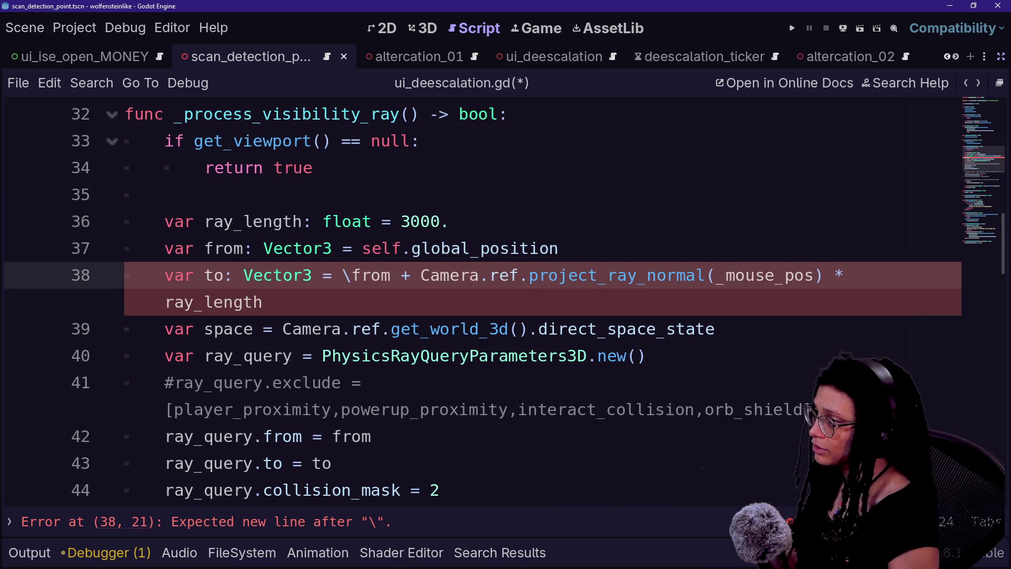
Delete the project_ray_normal term and Camera.ref so space uses get_world_3d() directly.
key("Return")
key("ctrl+Delete")
key("ctrl+Delete")
key("ctrl+Delete")
key("BackSpace")
key("BackSpace")
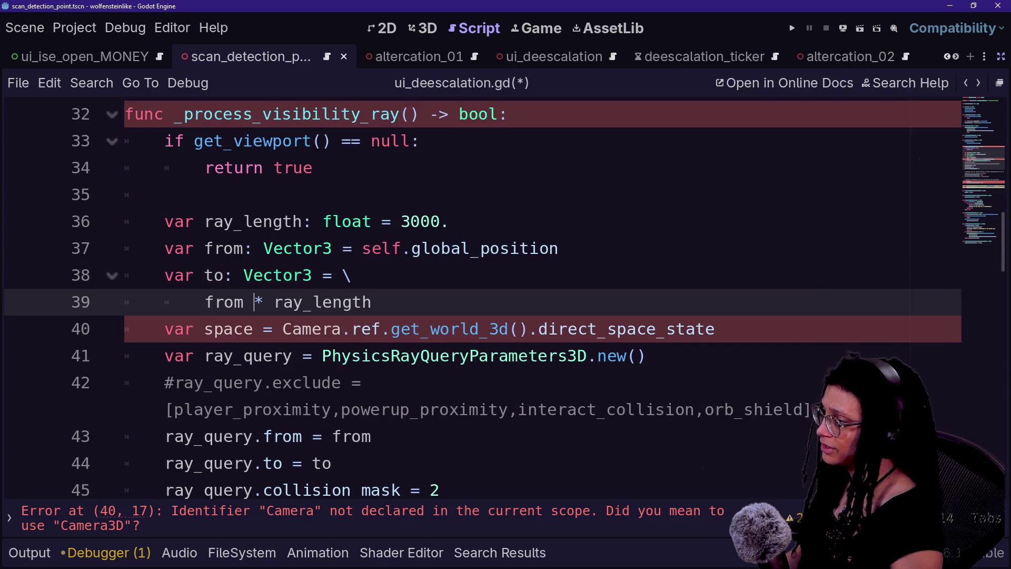
left_click(283, 329)
key("shift+Down")
key("shift+Up")
key("shift+Up")
key("shift+Down")
key("ctrl+shift+Right")
key("ctrl+shift+Right")
key("ctrl+shift+Right")
key("ctrl+shift+Left")
key("ctrl+shift+Left")
key("BackSpace")
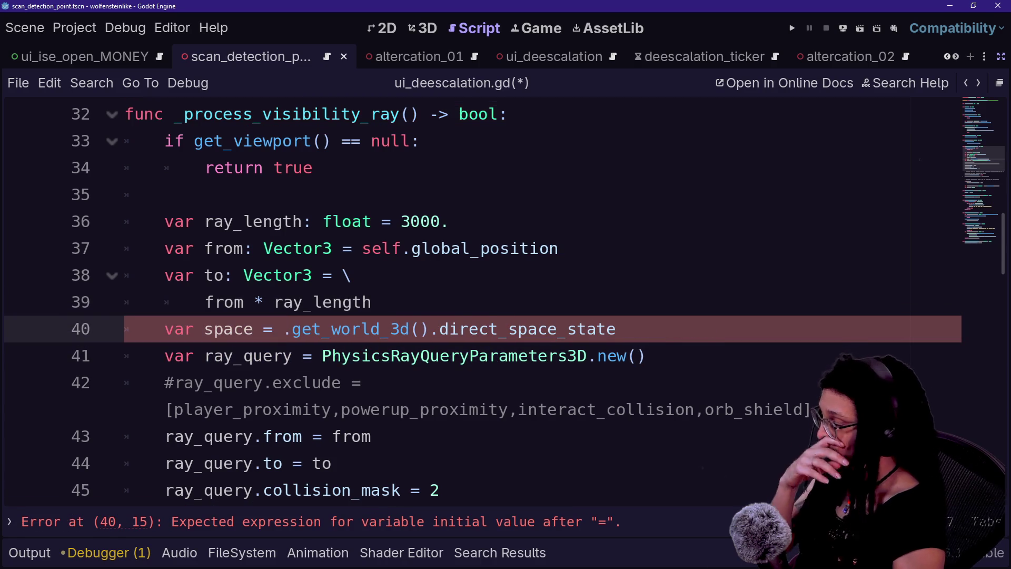
key("Delete")
Remove self. from global_position on line 37 and review the ray_length lines.
left_click(234, 275)
left_click(508, 329)
left_click_drag(362, 248, 411, 248)
key("BackSpace")
key("BackSpace")
left_click_drag(227, 329, 373, 302)
double_click(338, 302)
left_click(304, 302)
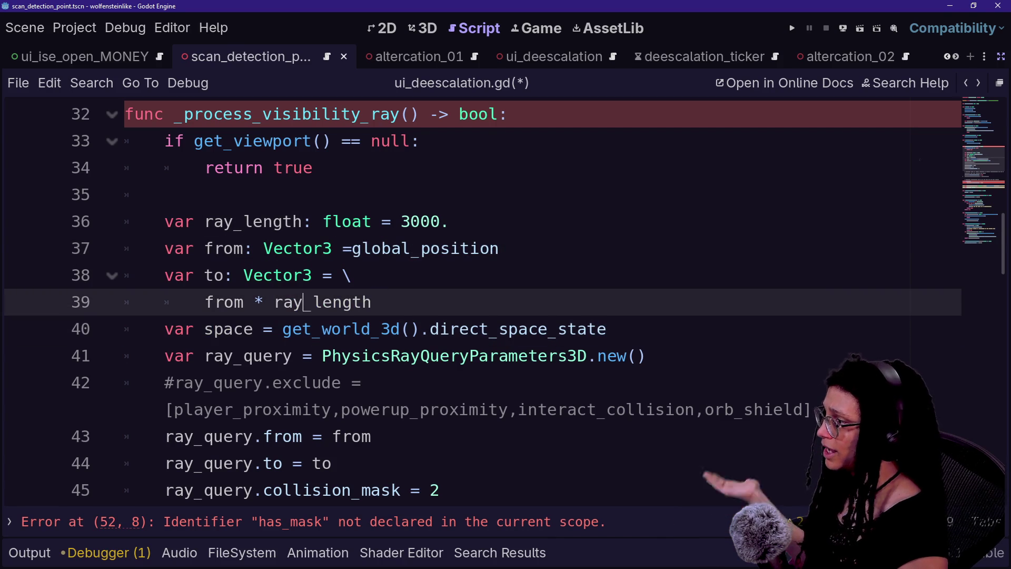
key("Down")
key("Down")
key("Down")
key("Down")
key("Down")
key("Down")
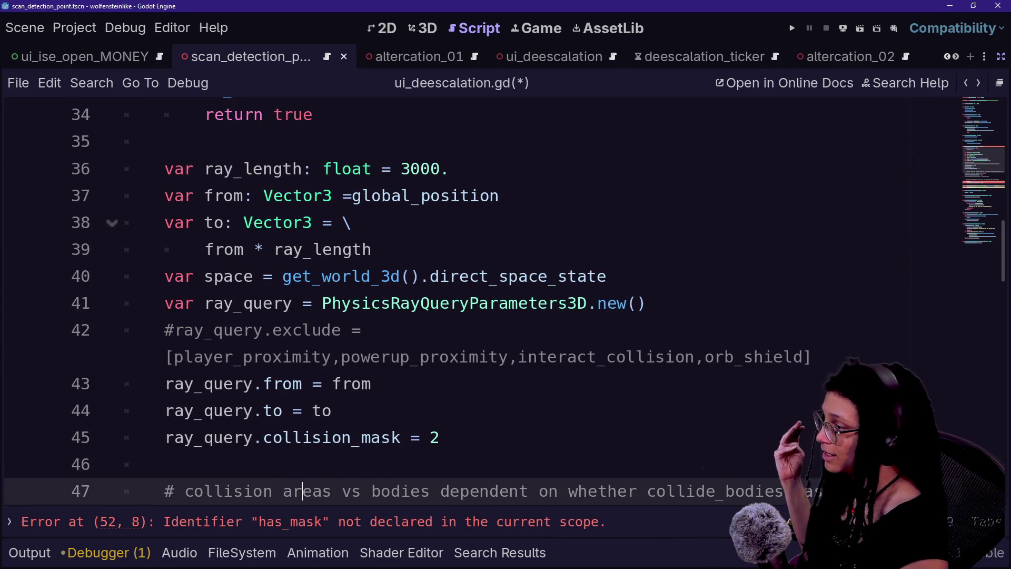
left_click(254, 276)
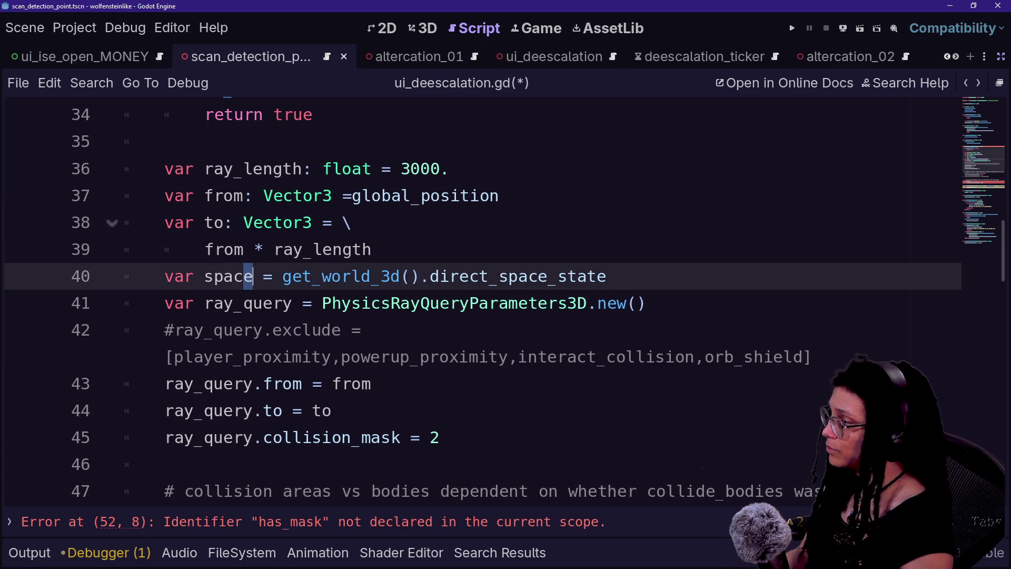
Start adding a type annotation to space on line 40, trying World3D first.
type(": ")
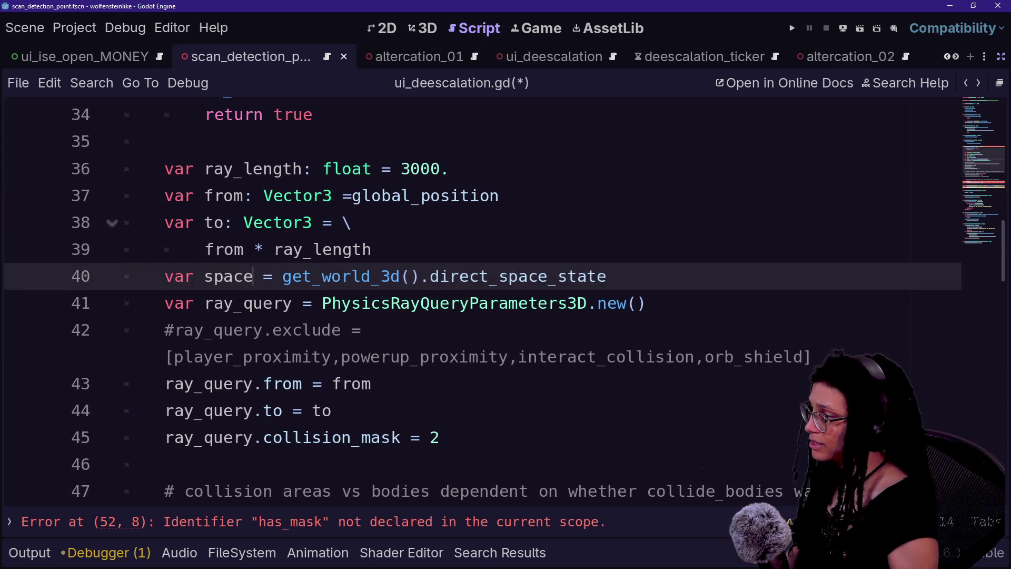
type("P")
key("Right")
key("Right")
key("Right")
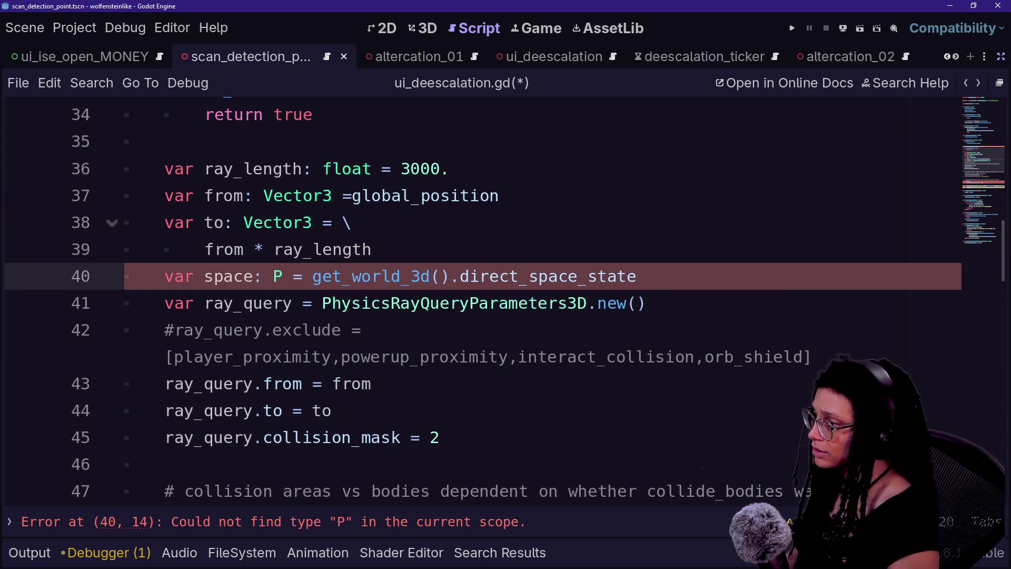
mouse_move(319, 279)
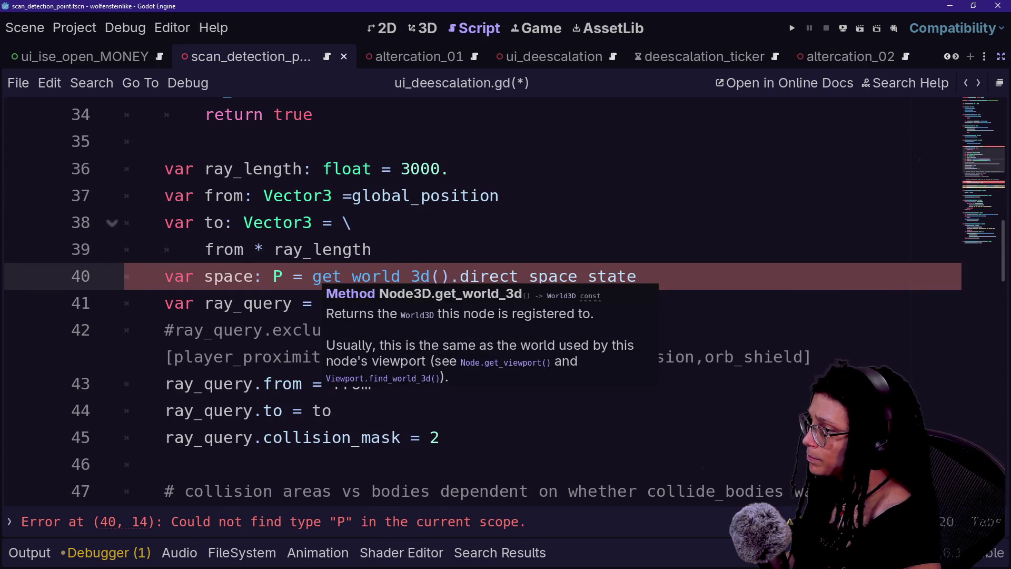
key("BackSpace")
type("World3D")
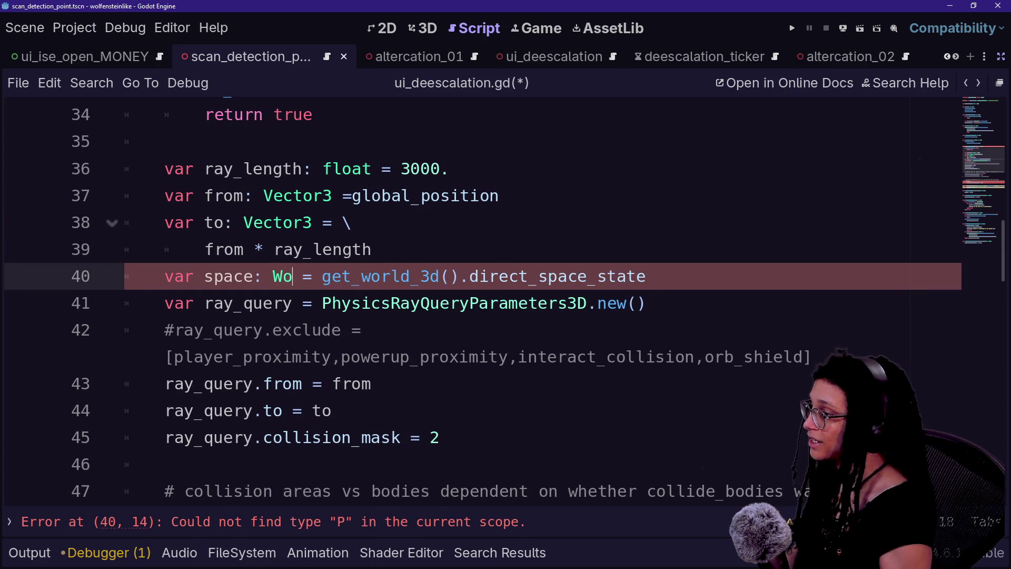
key("Up")
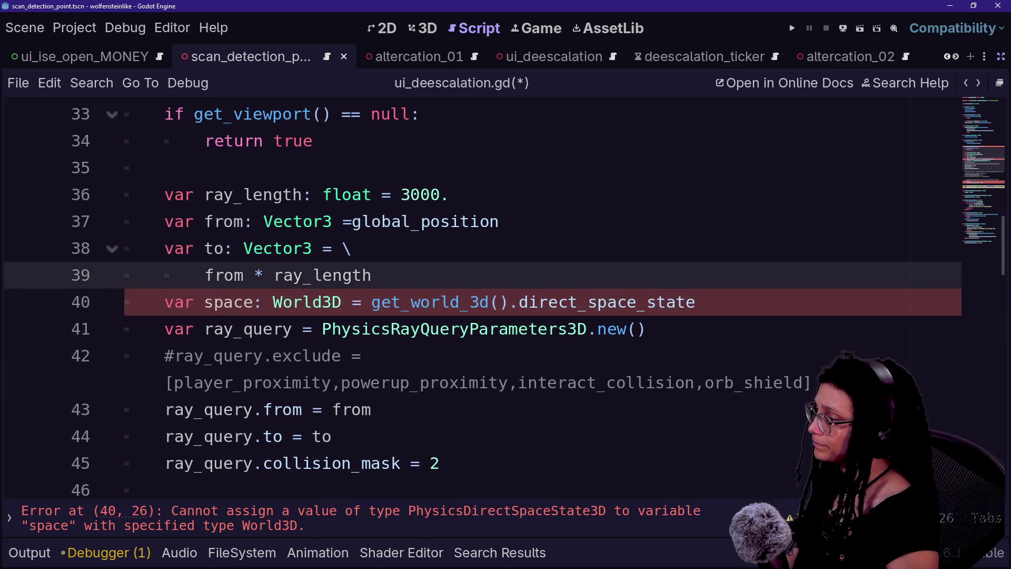
mouse_move(416, 302)
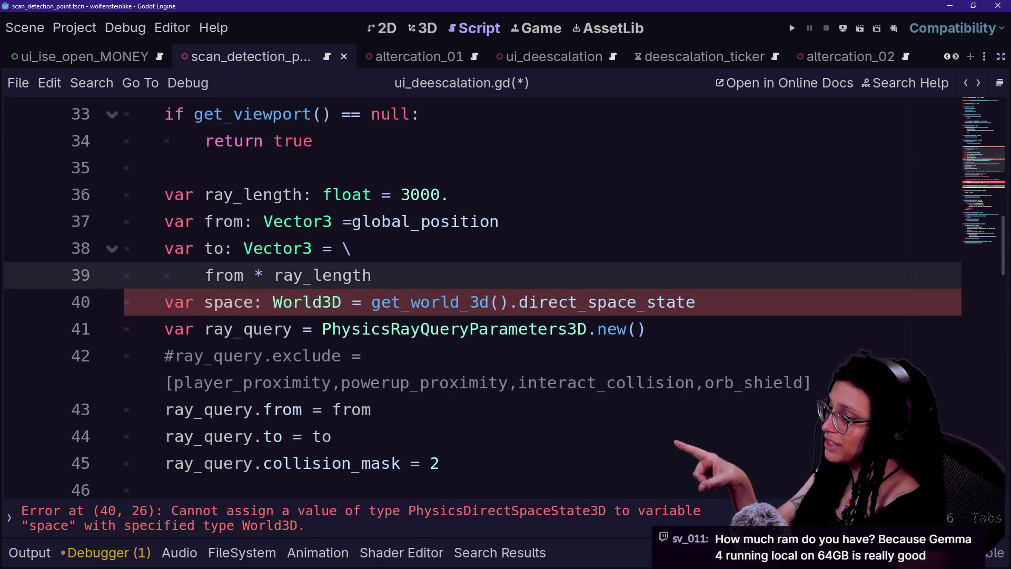
mouse_move(557, 303)
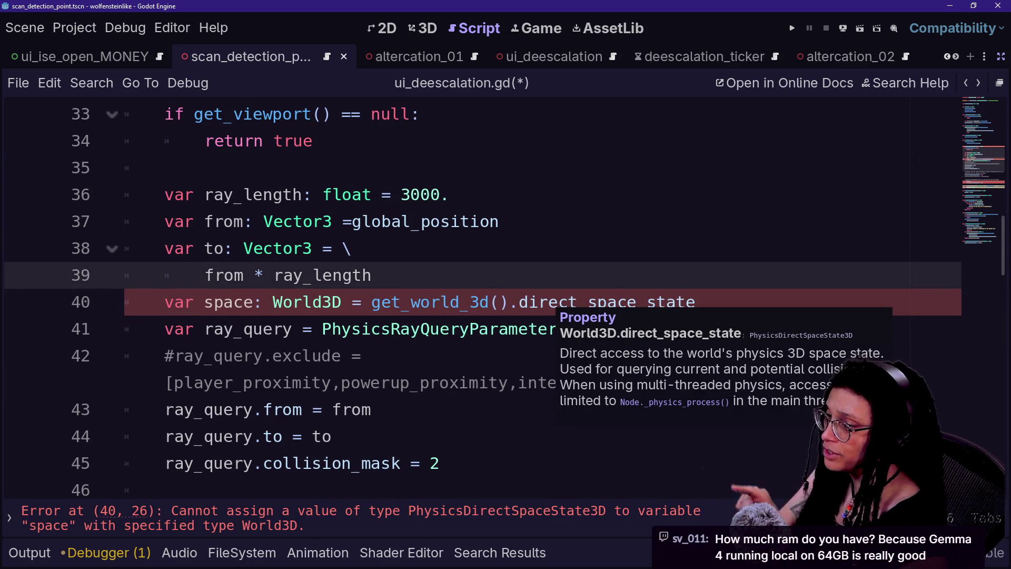
Replace the type with PhysicsBody3D from autocomplete and run the project with F5.
double_click(307, 302)
type("Physi")
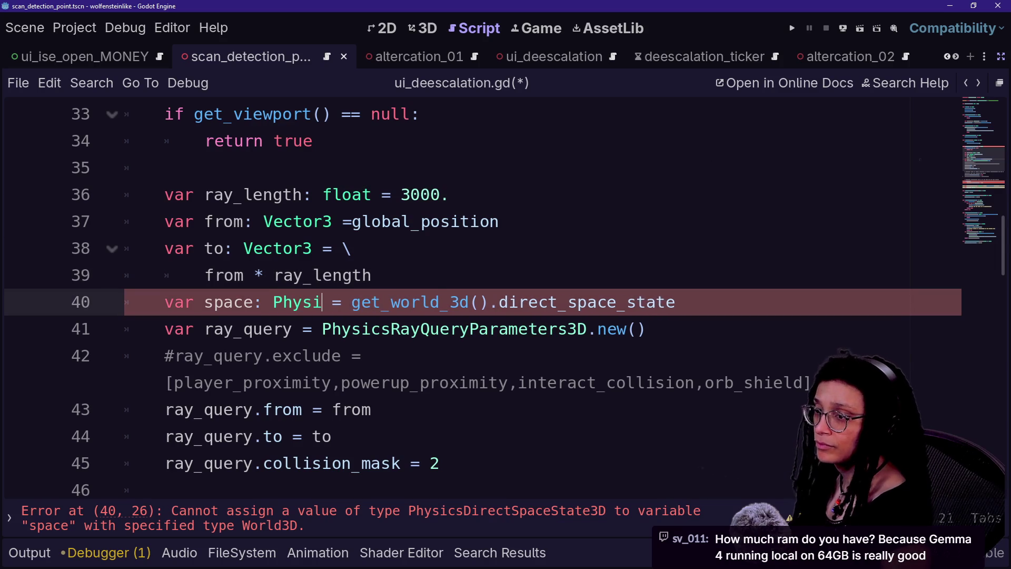
type("cs")
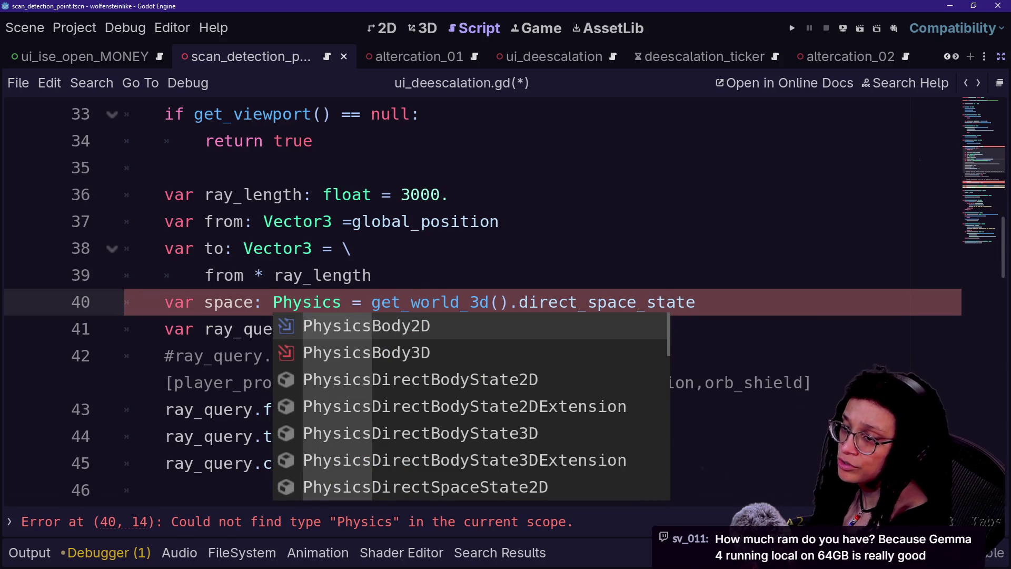
key("Down")
key("Return")
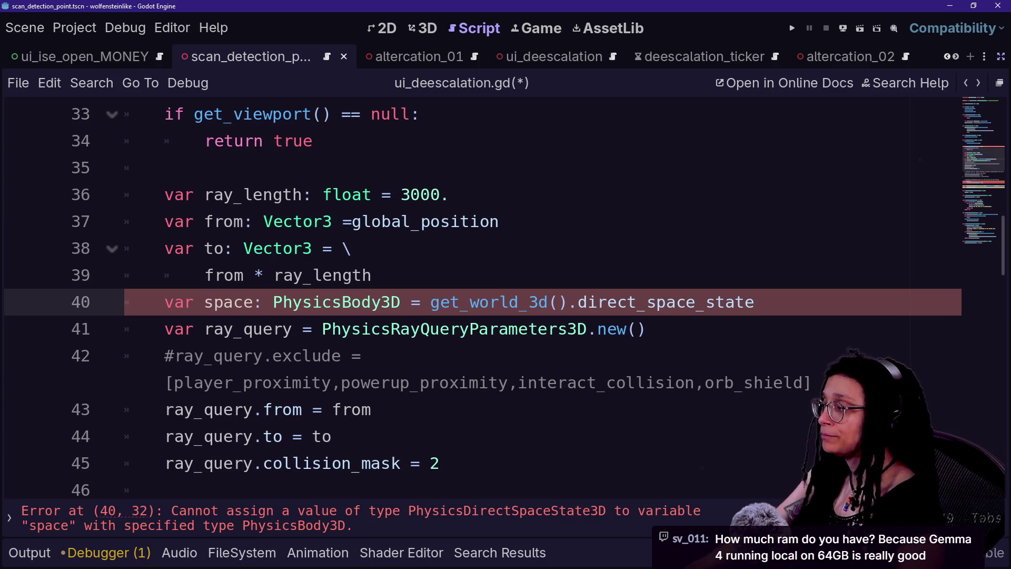
mouse_move(487, 303)
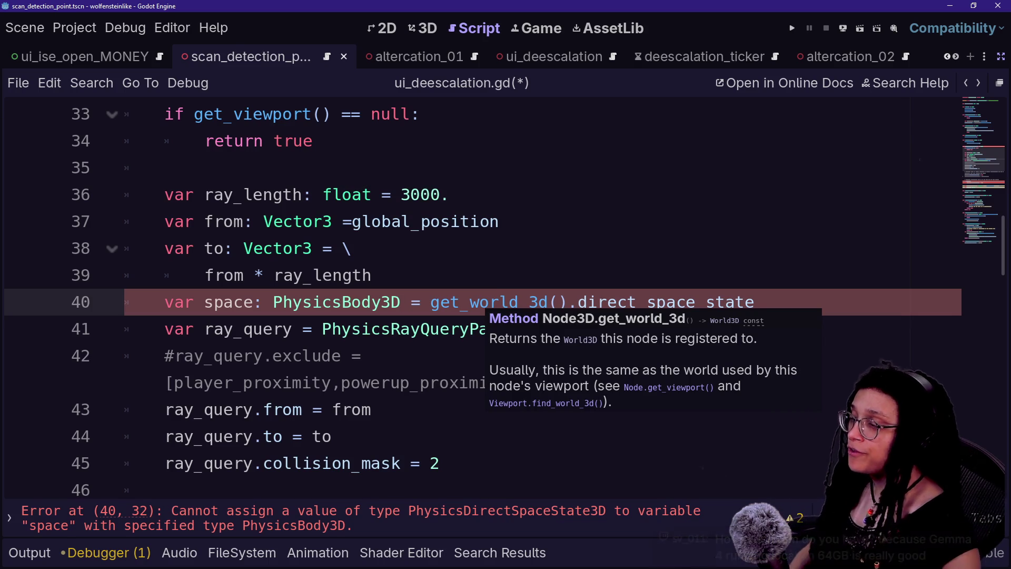
left_click(352, 248)
left_click(645, 329)
left_click_drag(372, 275, 352, 248)
left_click(431, 221)
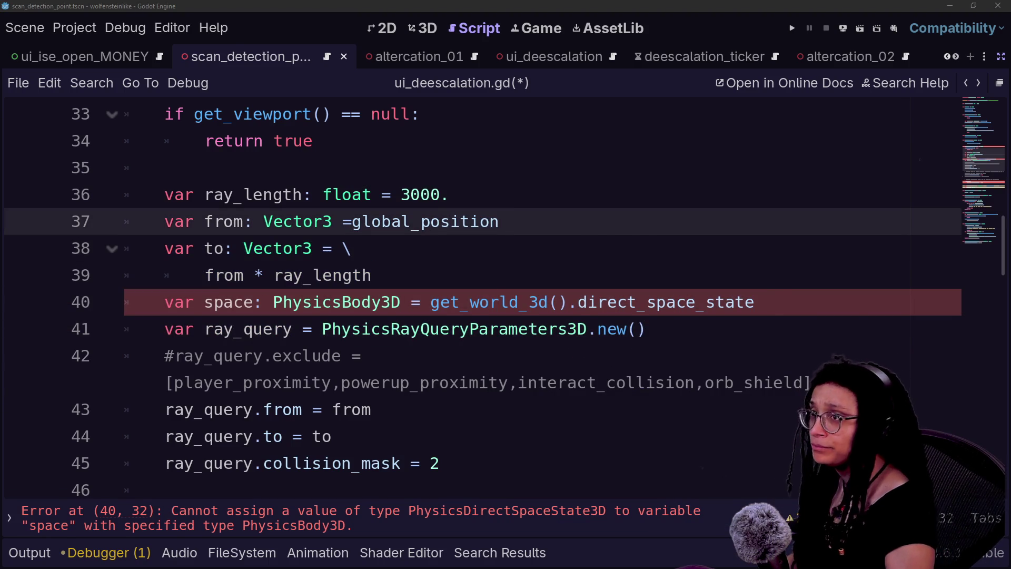
mouse_move(437, 222)
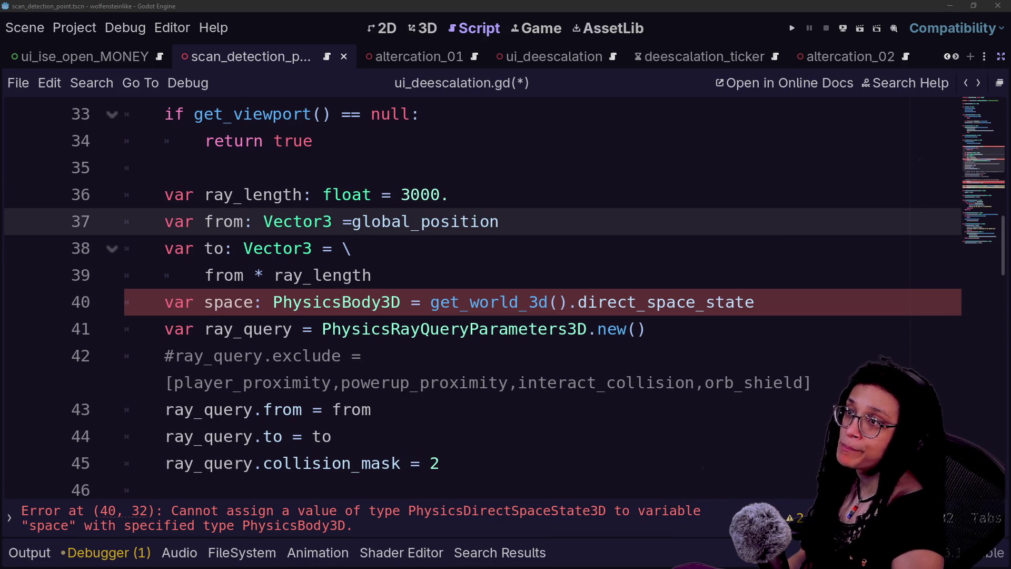
key("F5")
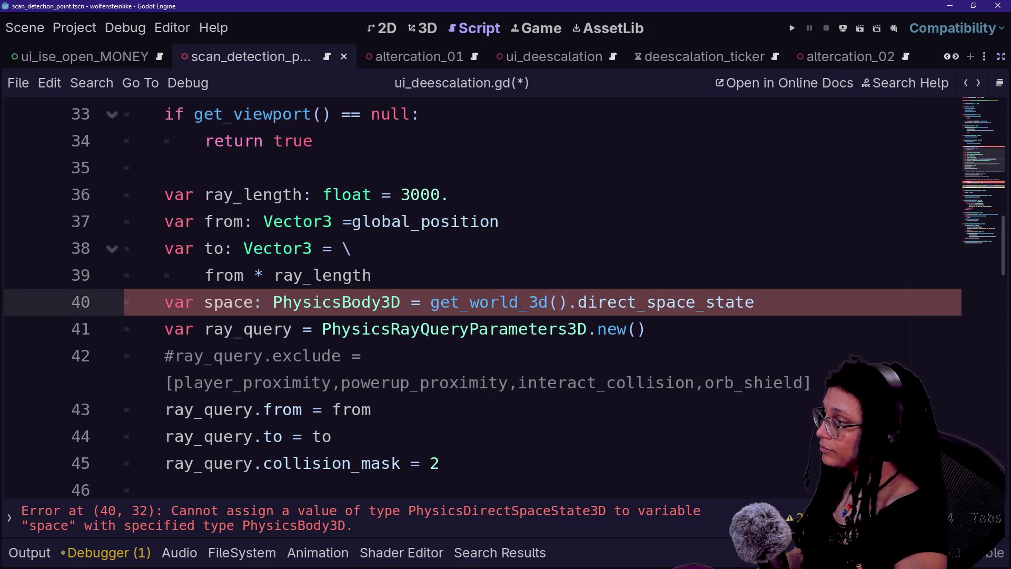
Change the type to PhysicsDirectSpaceState3D, then bring up the system specifications window.
key("BackSpace")
key("BackSpace")
key("BackSpace")
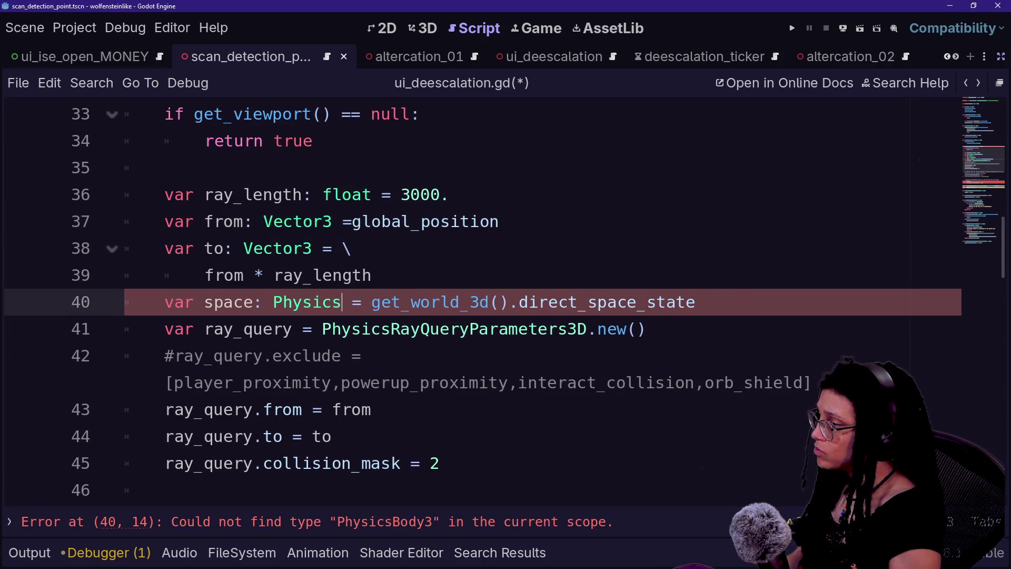
key("Down")
key("Down")
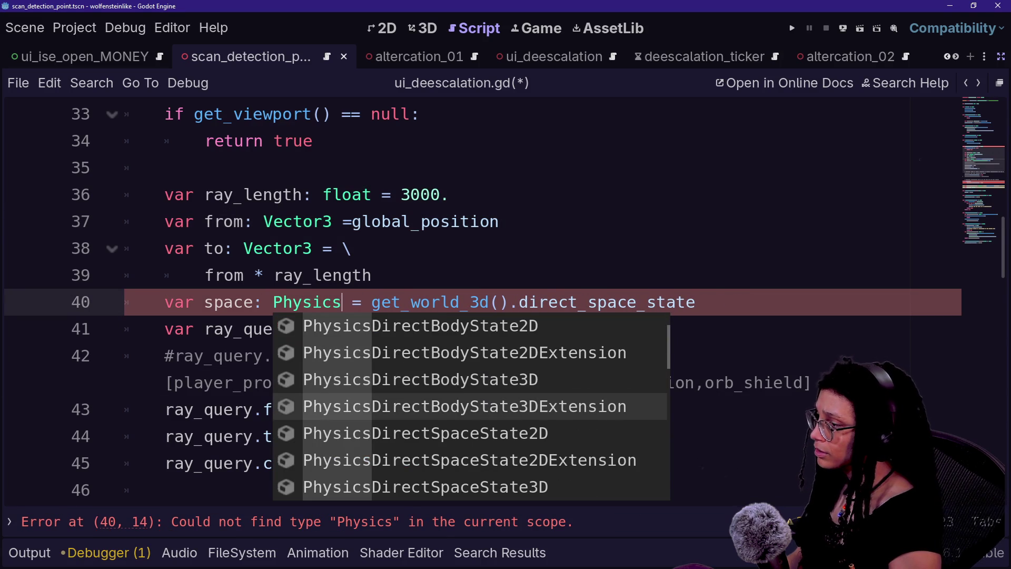
key("Up")
key("Down")
key("Down")
key("Down")
key("Down")
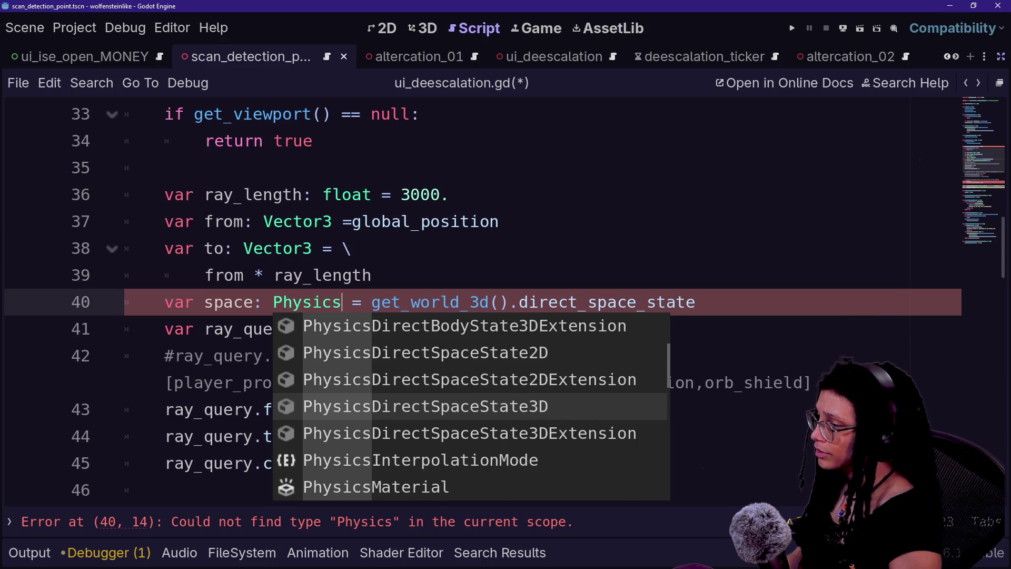
key("Return")
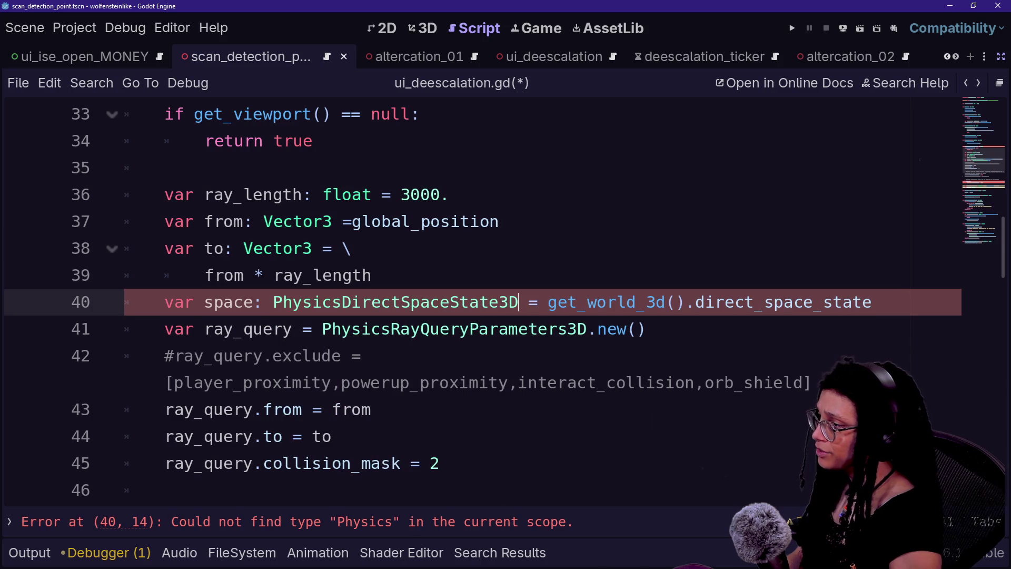
key("super+Pause")
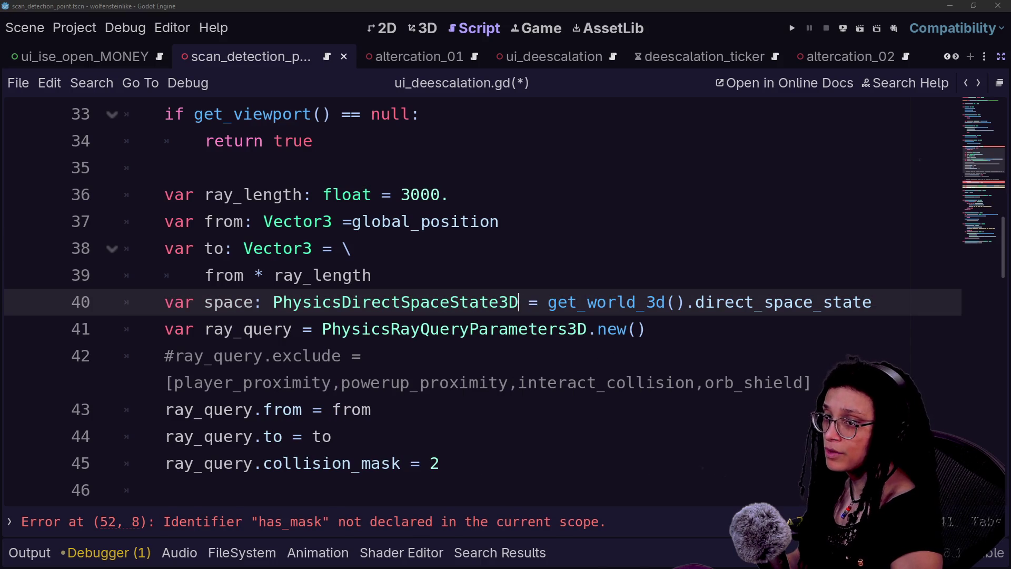
left_click_drag(349, 104, 258, 53)
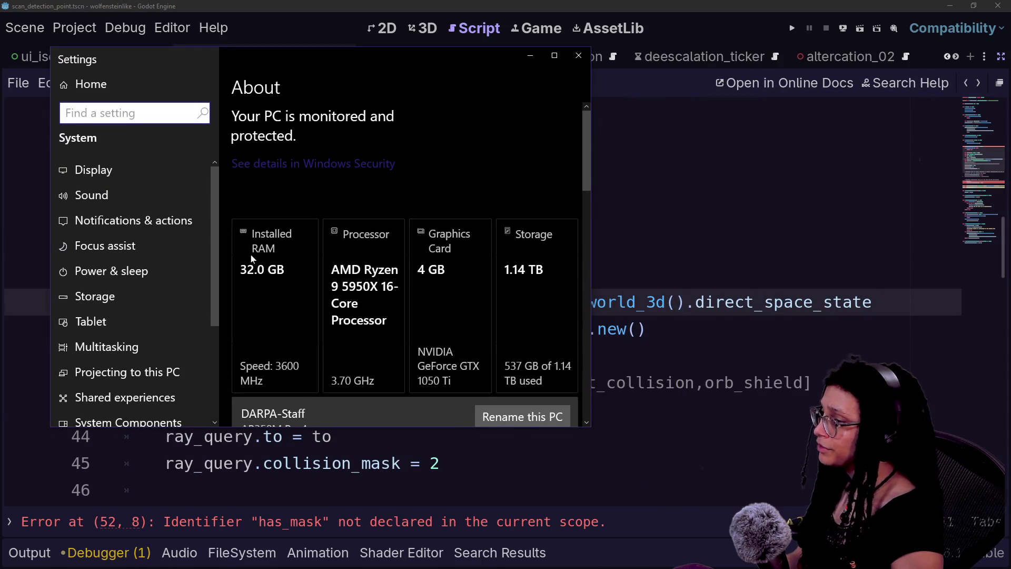
Move the system specs window aside, briefly remove and restore DirectSpaceState3D, then open chat.
left_click_drag(289, 53, 1010, 36)
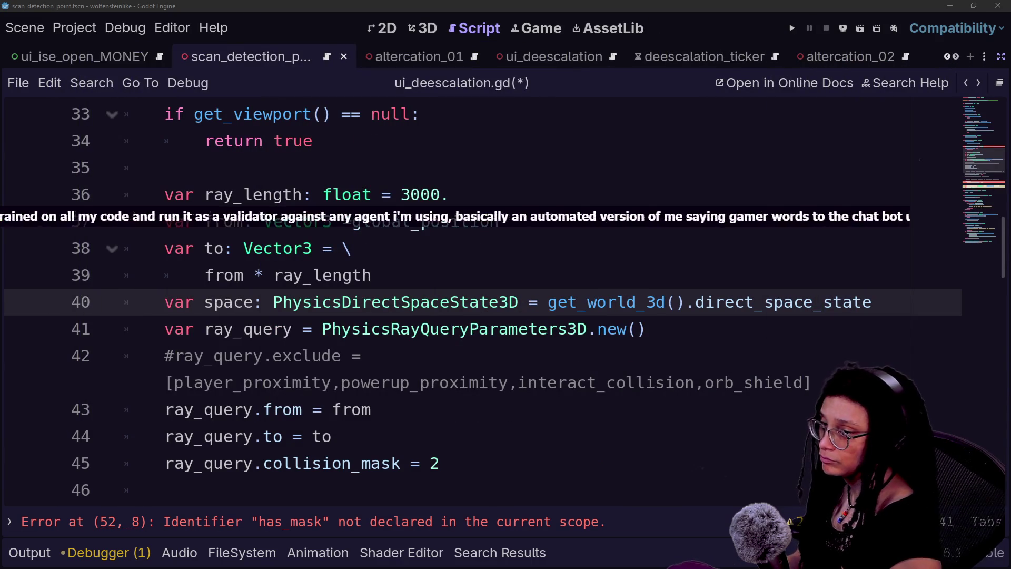
left_click(437, 329)
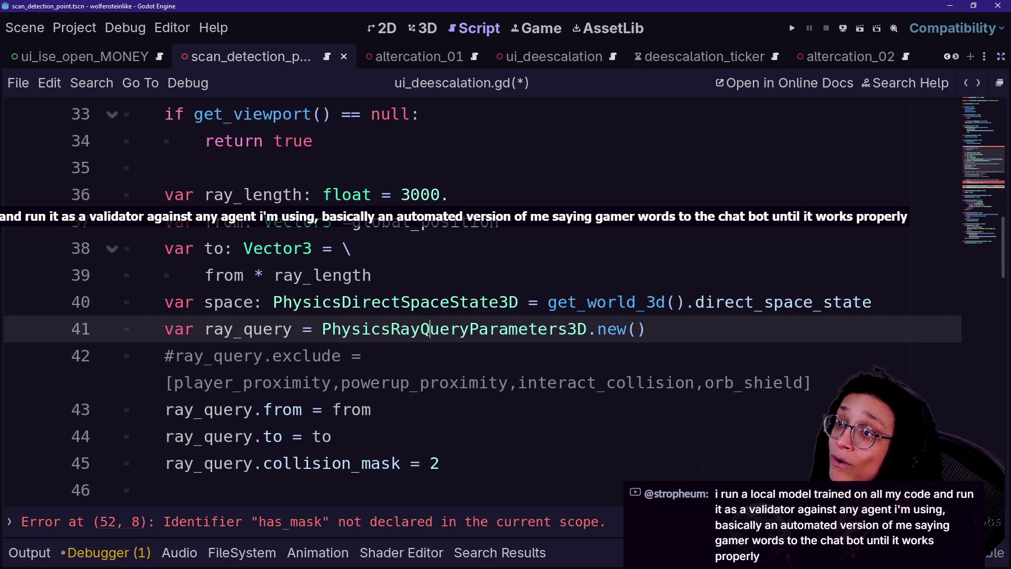
key("Up")
key("ctrl+Delete")
key("ctrl+z")
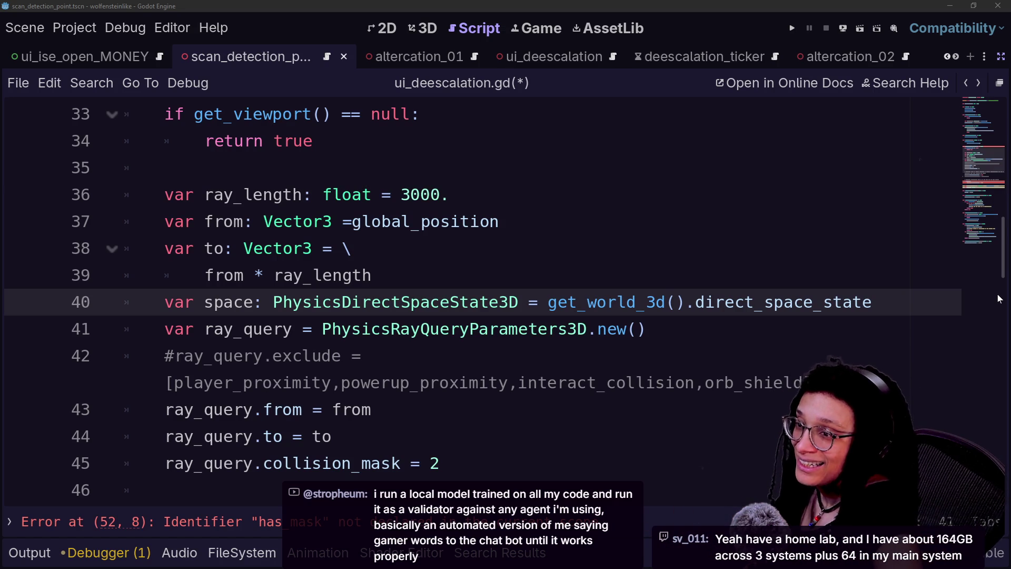
key("alt+Tab")
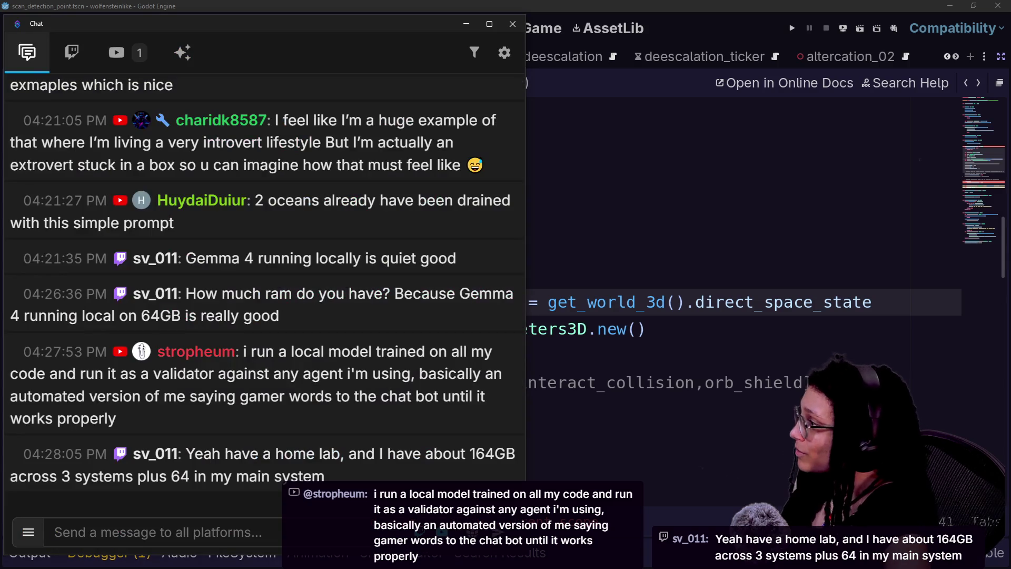
scroll(471, 361, "up", 5)
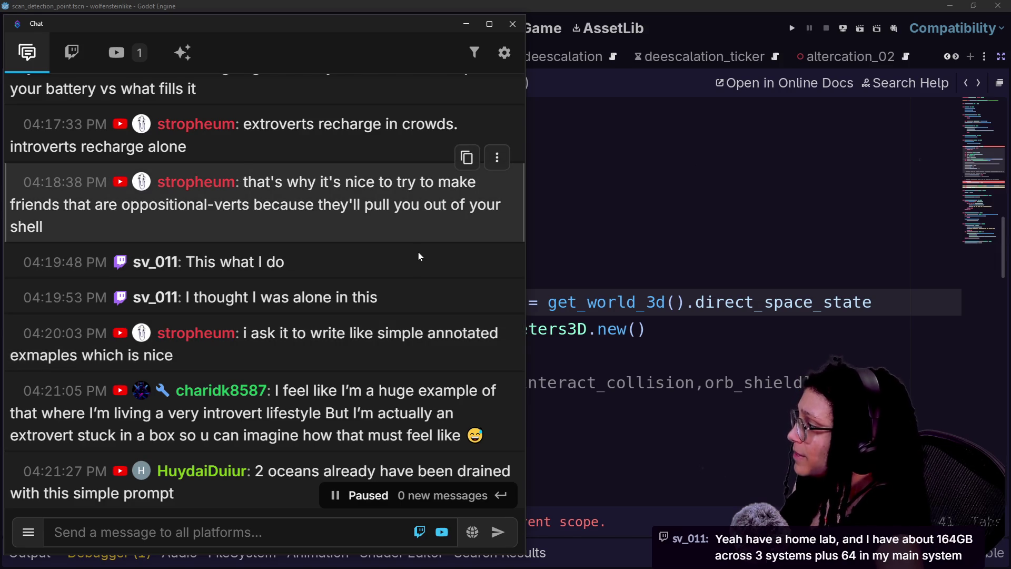
left_click_drag(245, 182, 282, 231)
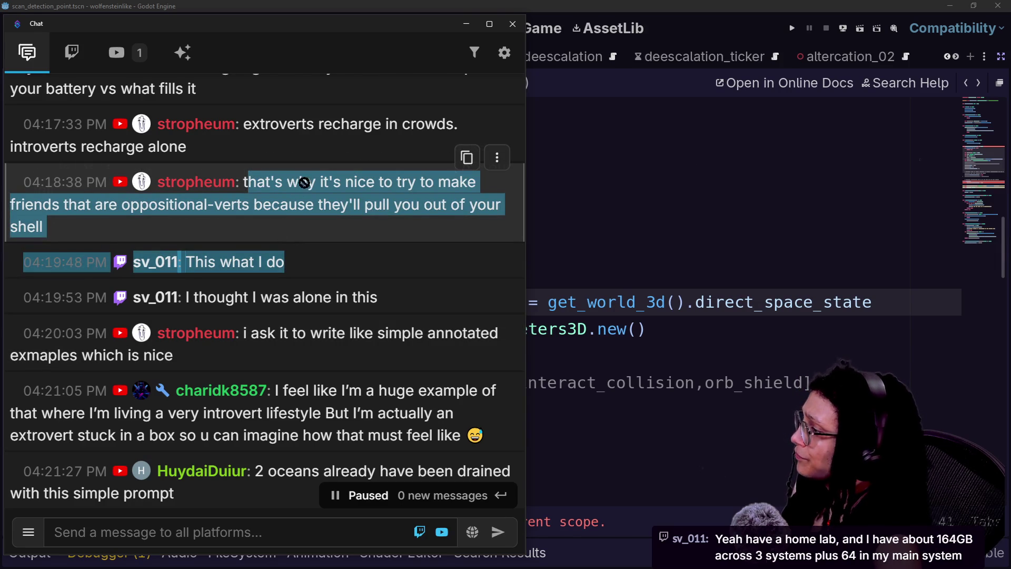
left_click(292, 195)
scroll(389, 223, "up", 2)
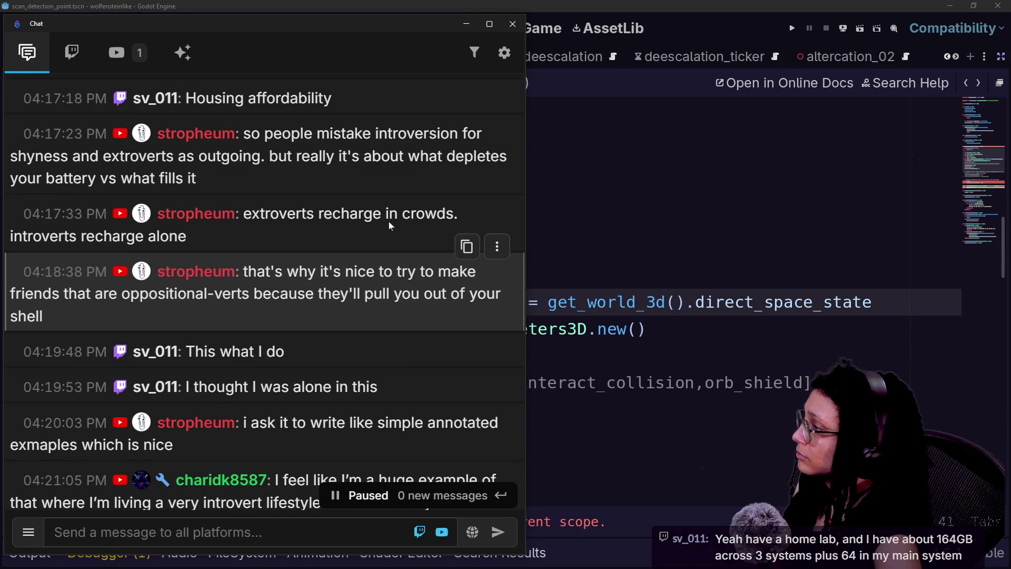
scroll(389, 221, "down", 5)
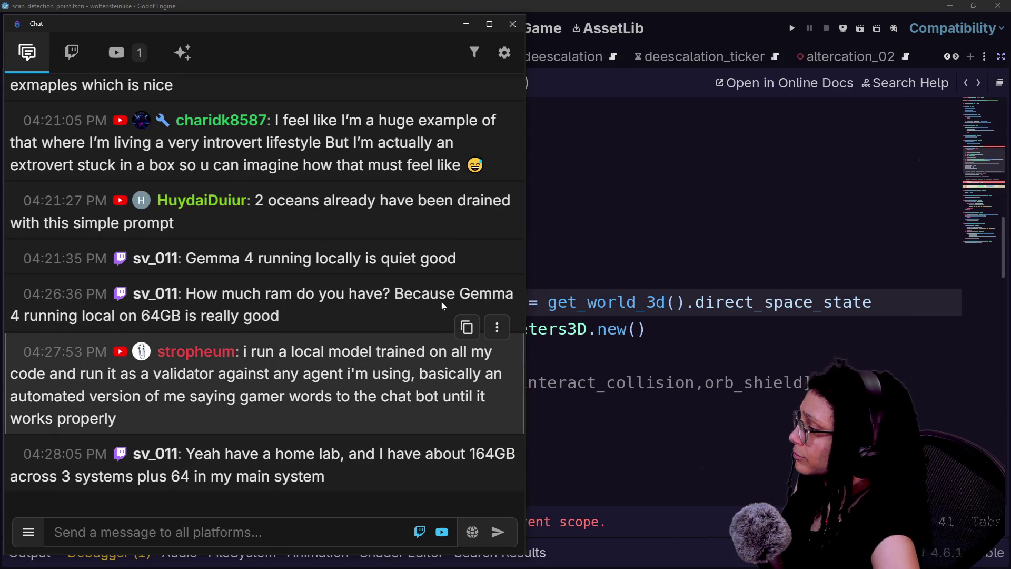
scroll(441, 301, "up", 12)
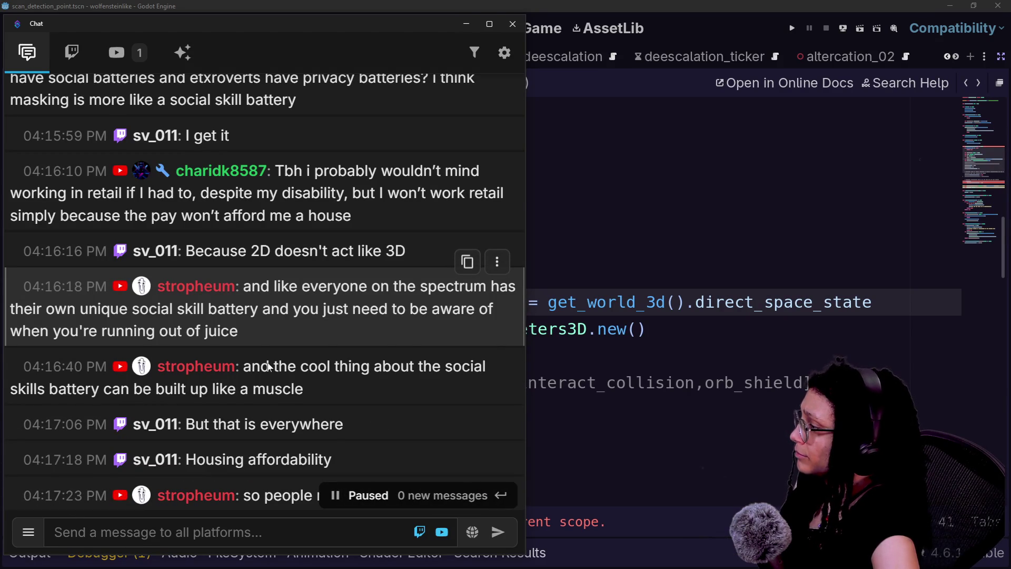
left_click(501, 495)
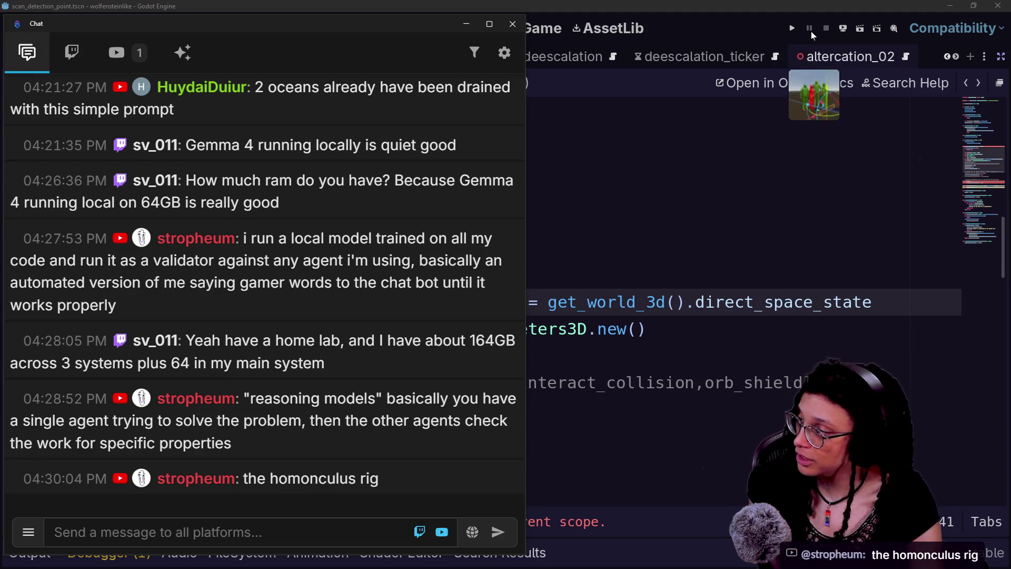
scroll(272, 302, "up", 2)
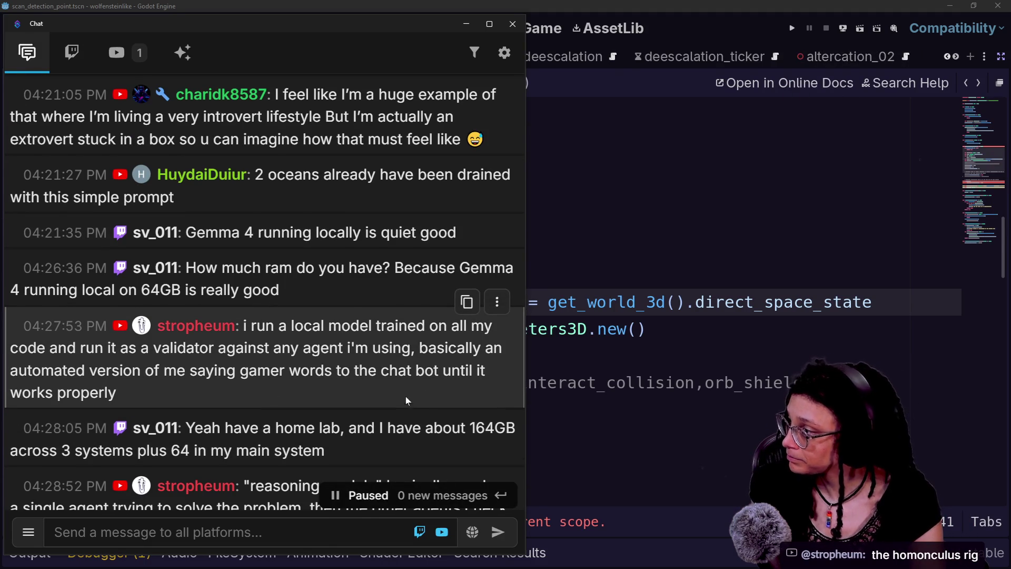
left_click_drag(62, 370, 337, 370)
left_click(284, 398)
scroll(285, 399, "down", 2)
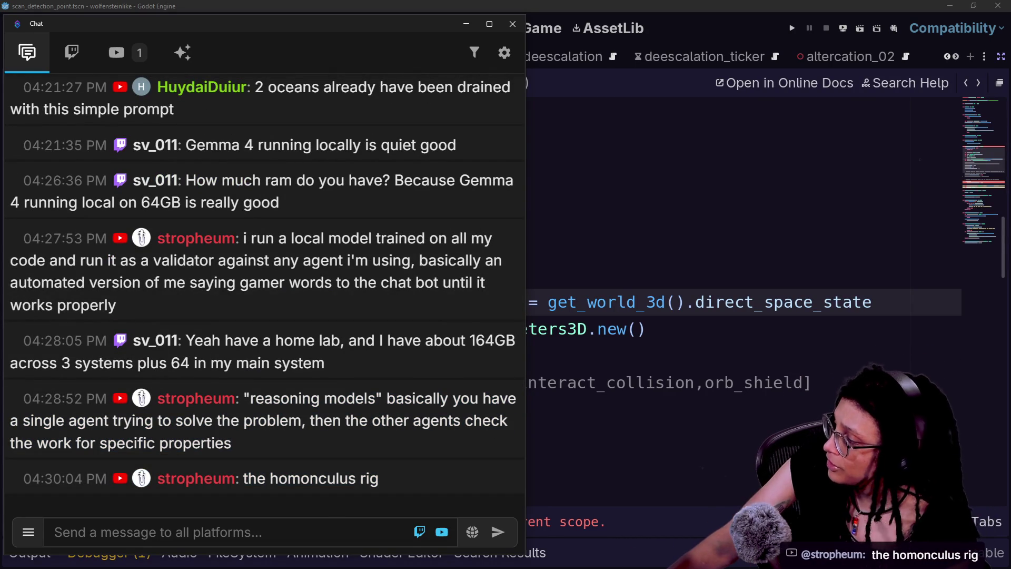
left_click(553, 409)
Leave the chat and open the PhysicsRayQueryParameters3D class reference from line 41.
left_click(561, 329)
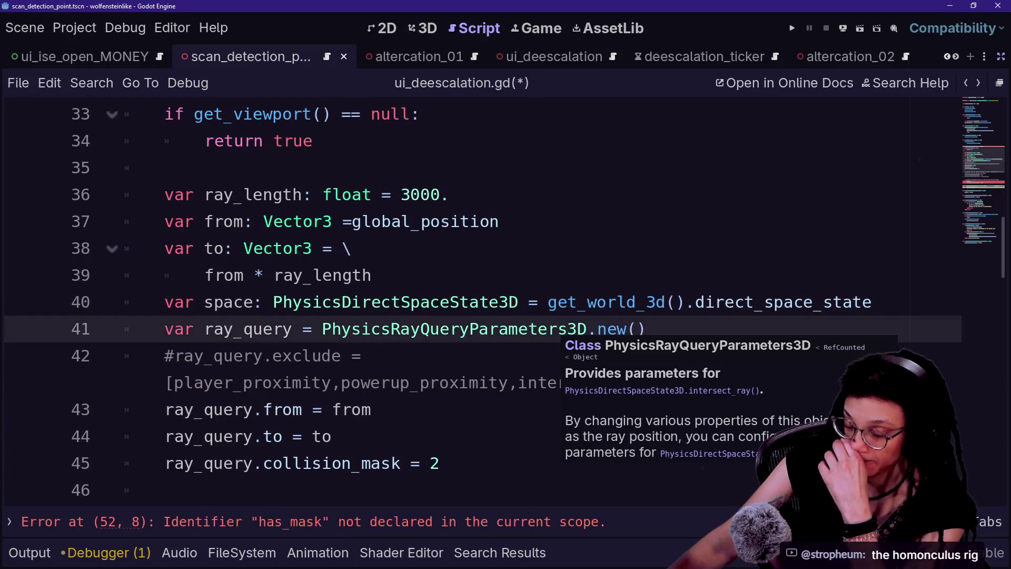
left_click(500, 302)
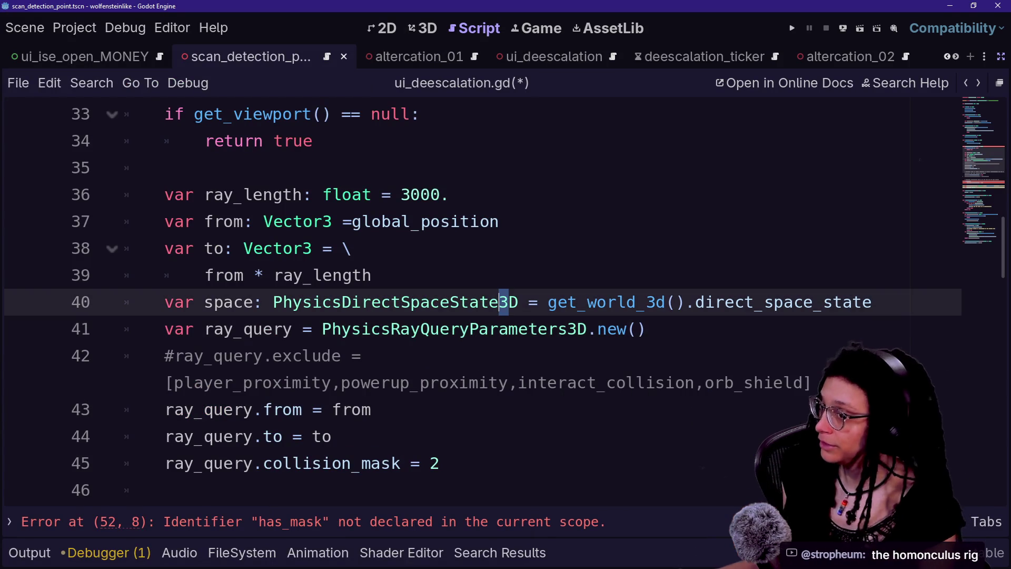
key("Up")
key("Up")
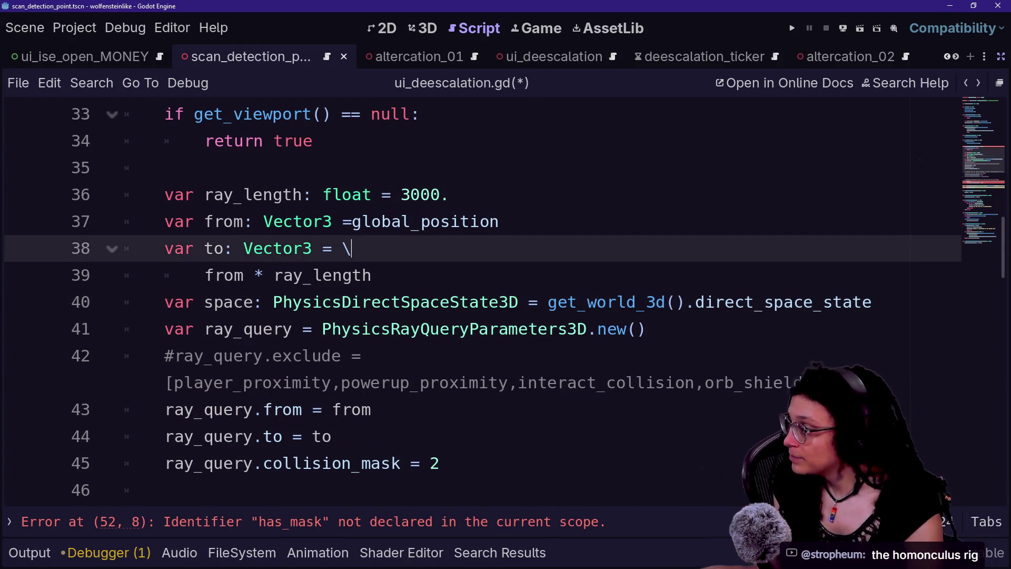
key("Down")
key("Down")
key("Down")
key("Up")
key("Up")
key("Up")
key("Down")
key("Down")
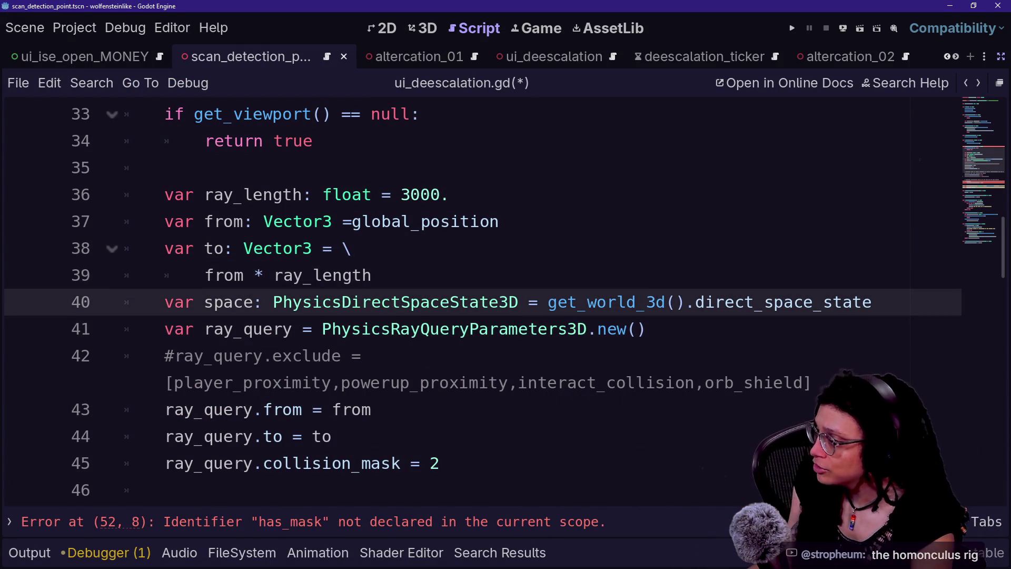
key("Up")
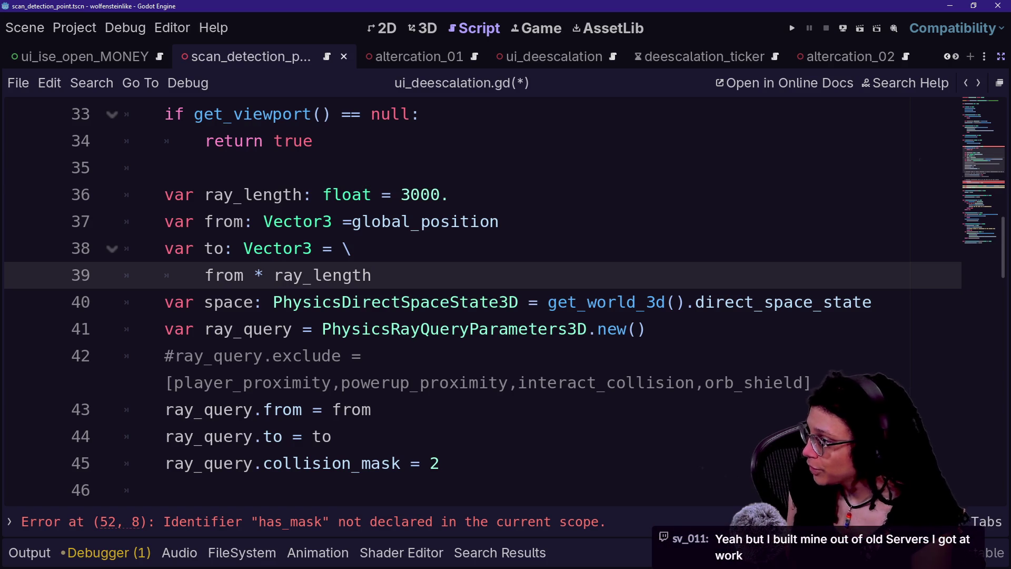
left_click(469, 329)
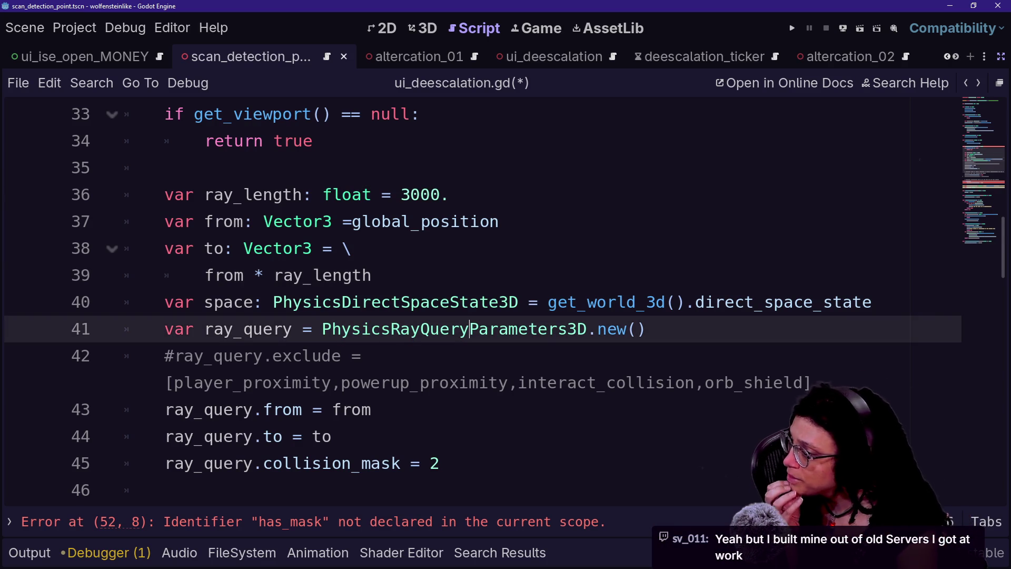
mouse_move(553, 330)
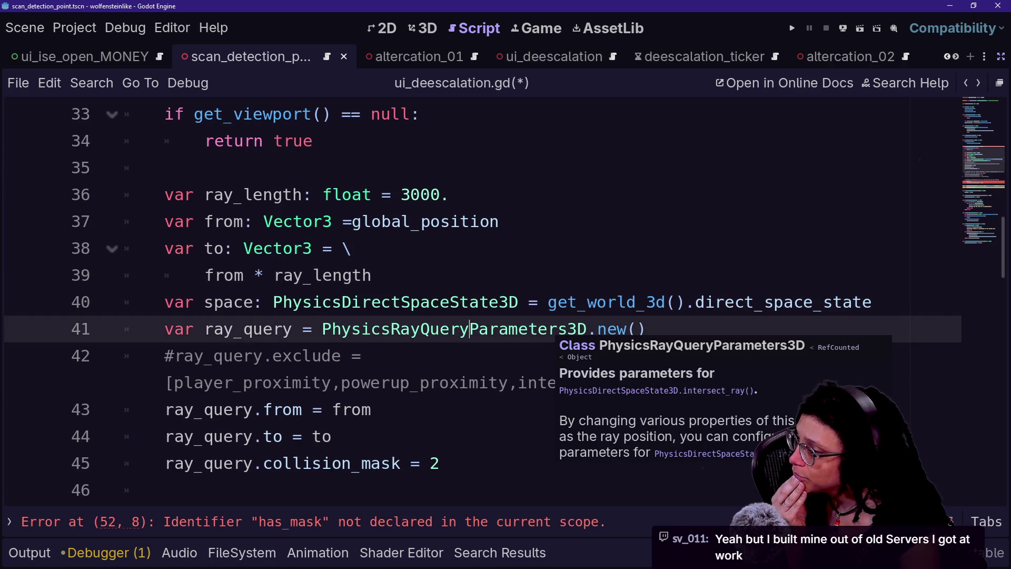
left_click(543, 330, "ctrl")
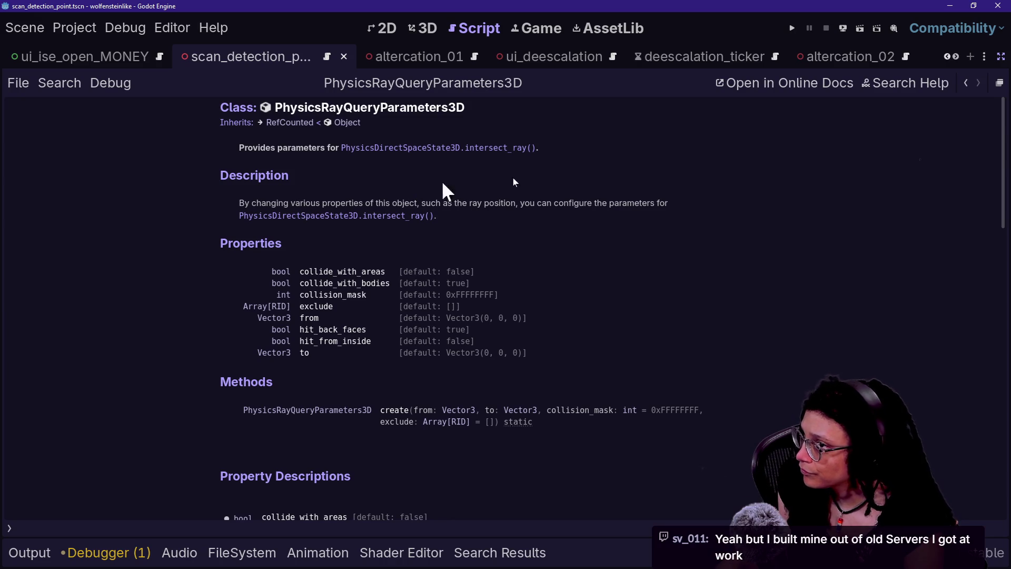
Skim the PhysicsRayQueryParameters3D reference, then go back to ui_deescalation.gd with side panels hidden.
left_click(1001, 56)
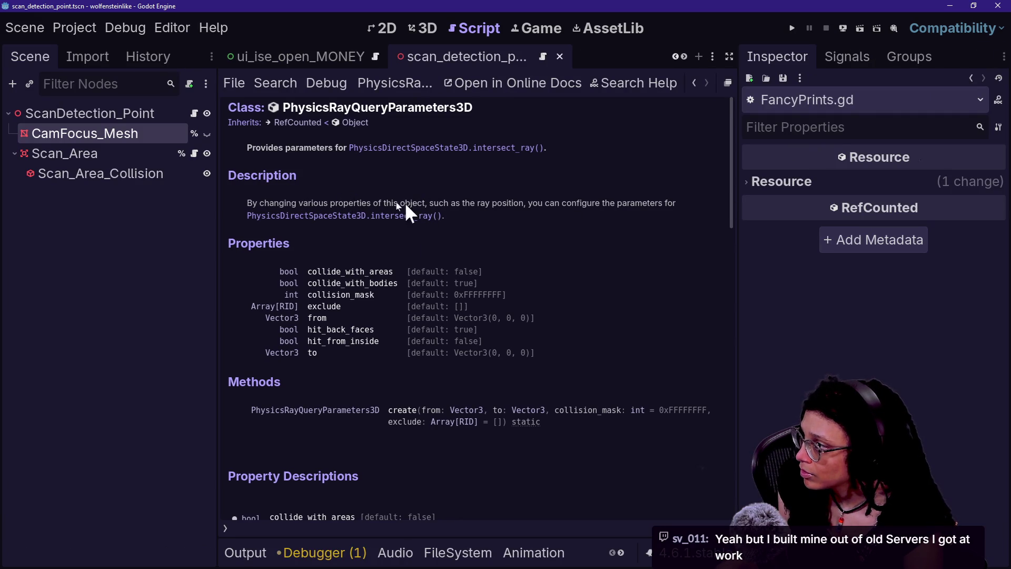
left_click_drag(318, 205, 247, 205)
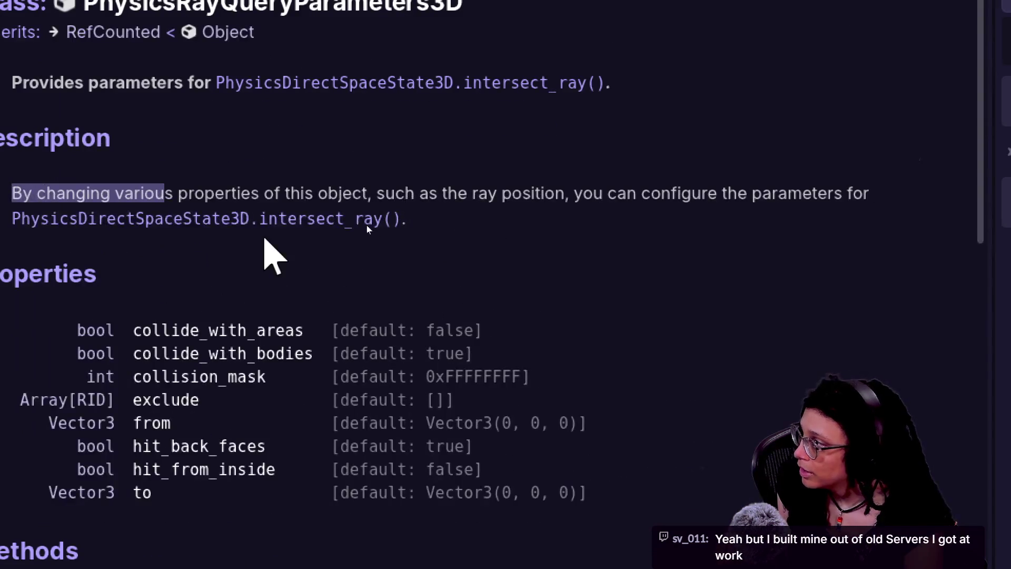
left_click(348, 230)
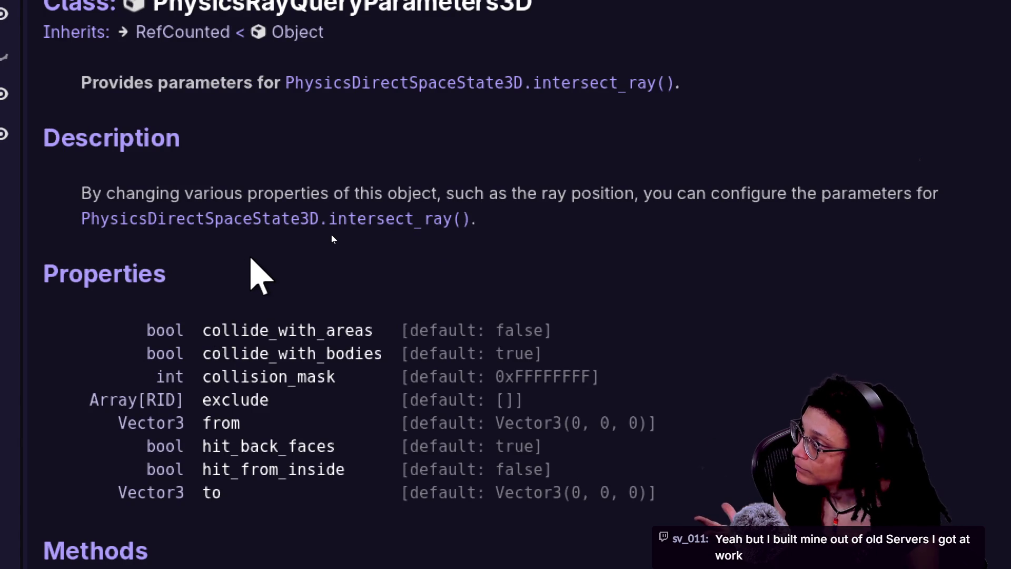
scroll(297, 258, "down", 3)
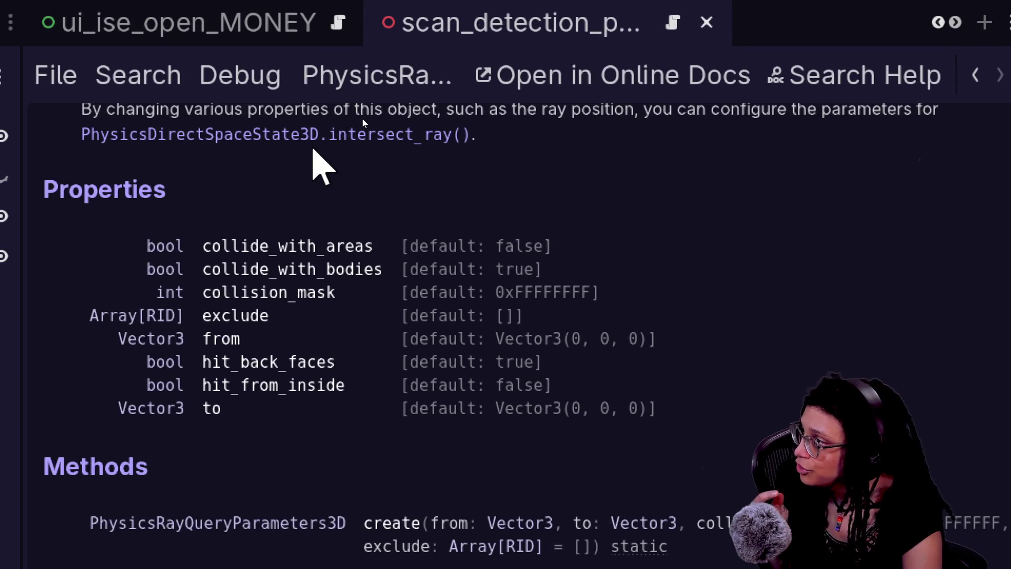
scroll(363, 120, "up", 2)
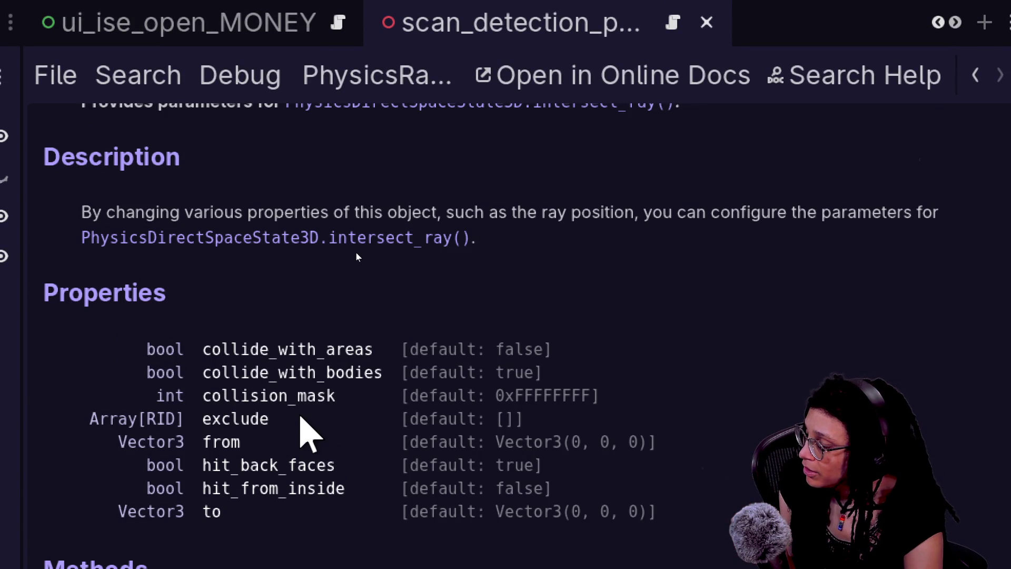
scroll(301, 418, "down", 2)
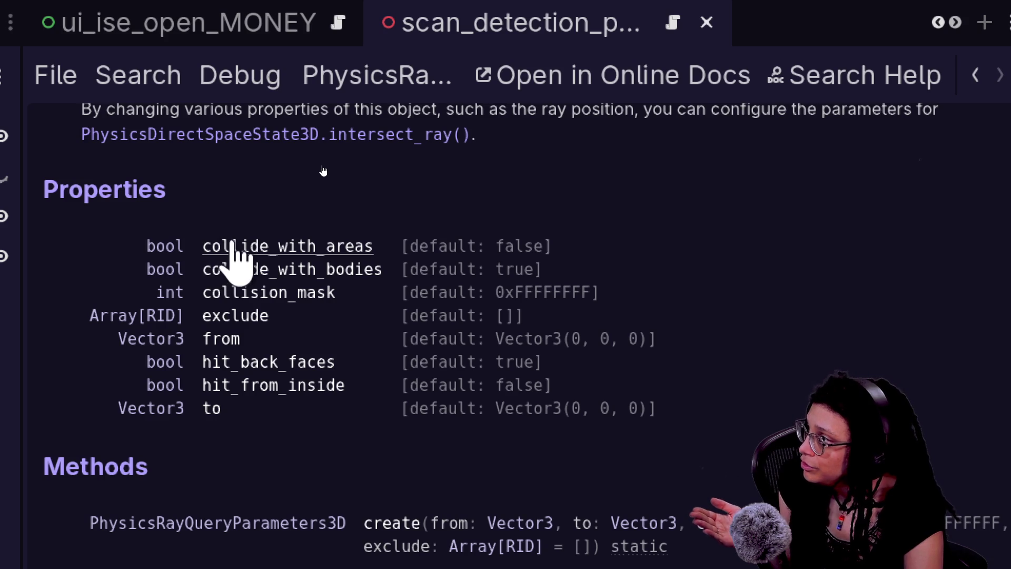
scroll(232, 253, "up", 4)
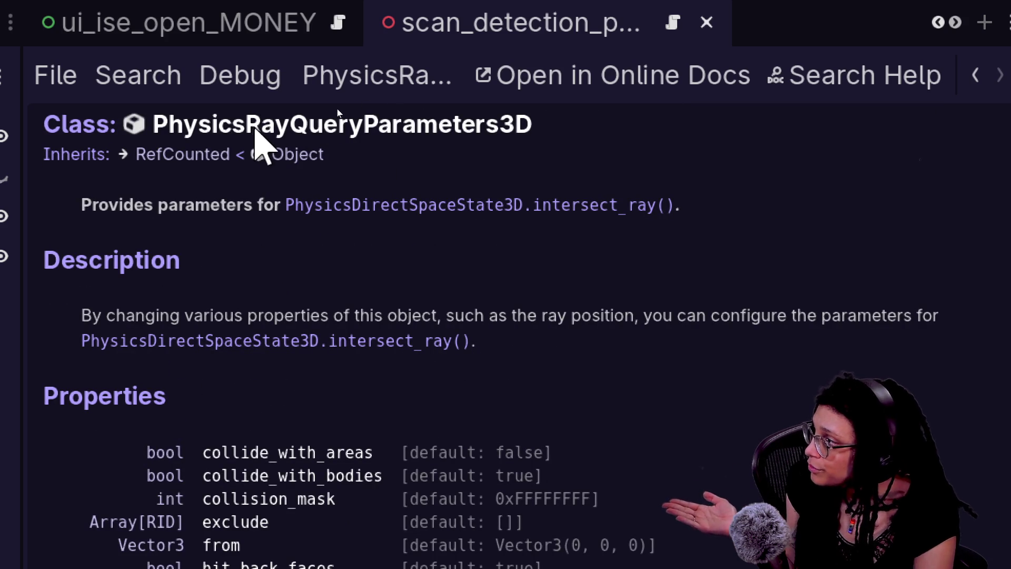
scroll(338, 147, "down", 4)
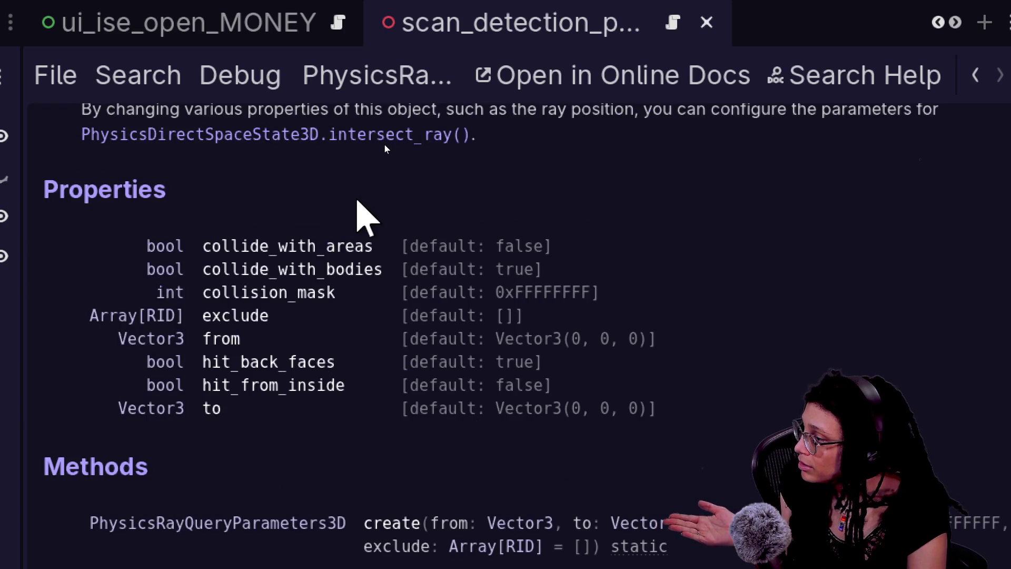
scroll(385, 148, "down", 2)
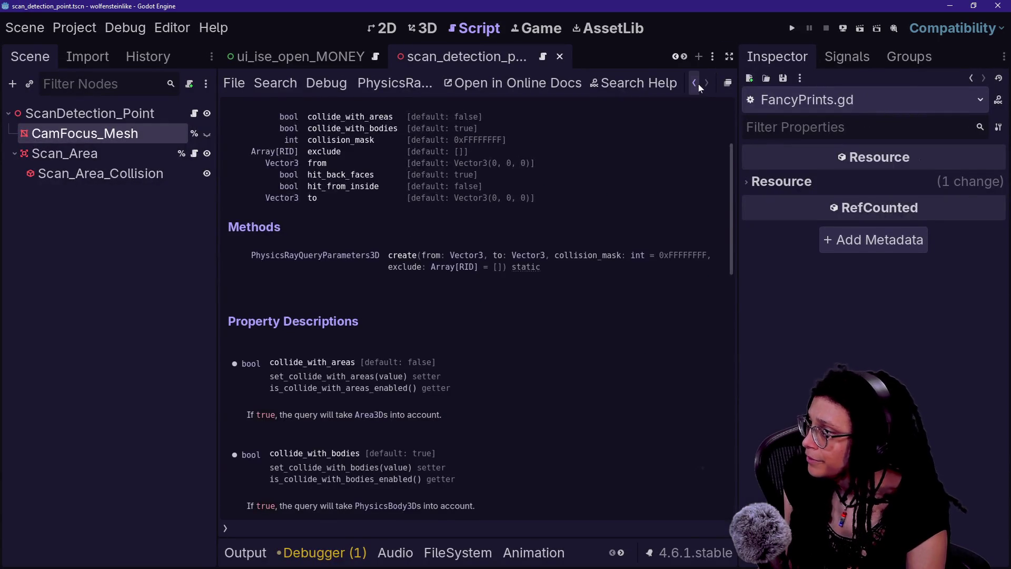
left_click(698, 84)
key("ctrl+shift+F11")
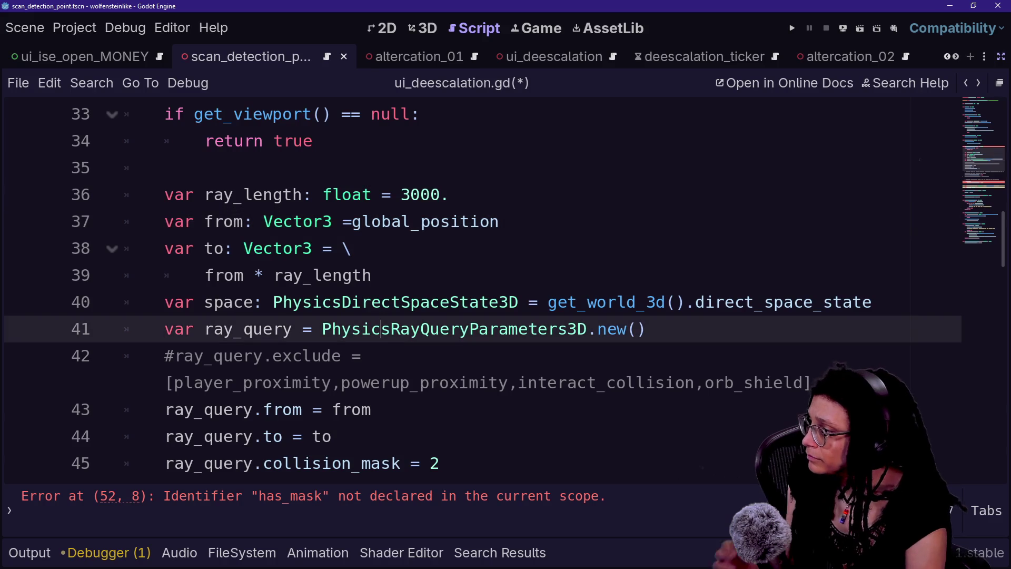
Inspect the PhysicsRayQueryParameters3D class tooltip on the ray_query line.
left_click(382, 302)
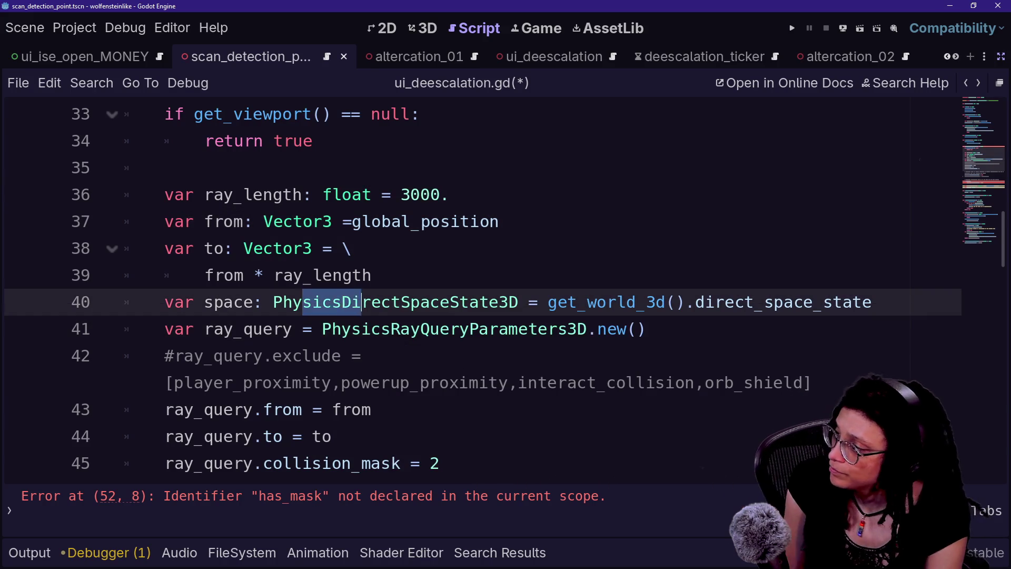
left_click(369, 382)
left_click_drag(343, 329, 382, 329)
left_click(509, 328)
mouse_move(509, 329)
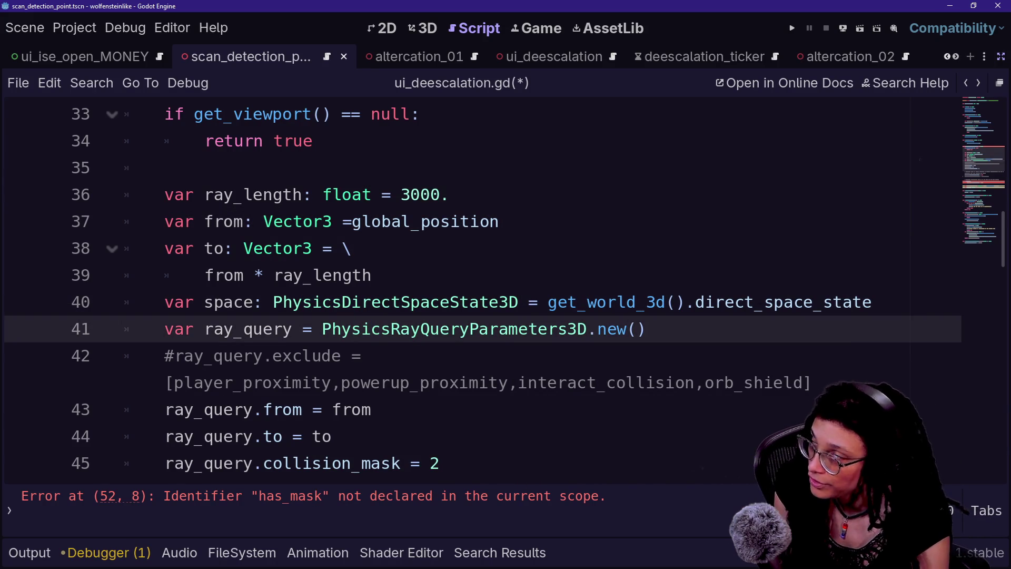
left_click(166, 383)
Annotate ray_query with the PhysicsRayQueryParameters3D type using the autocomplete suggestion.
left_click(273, 329)
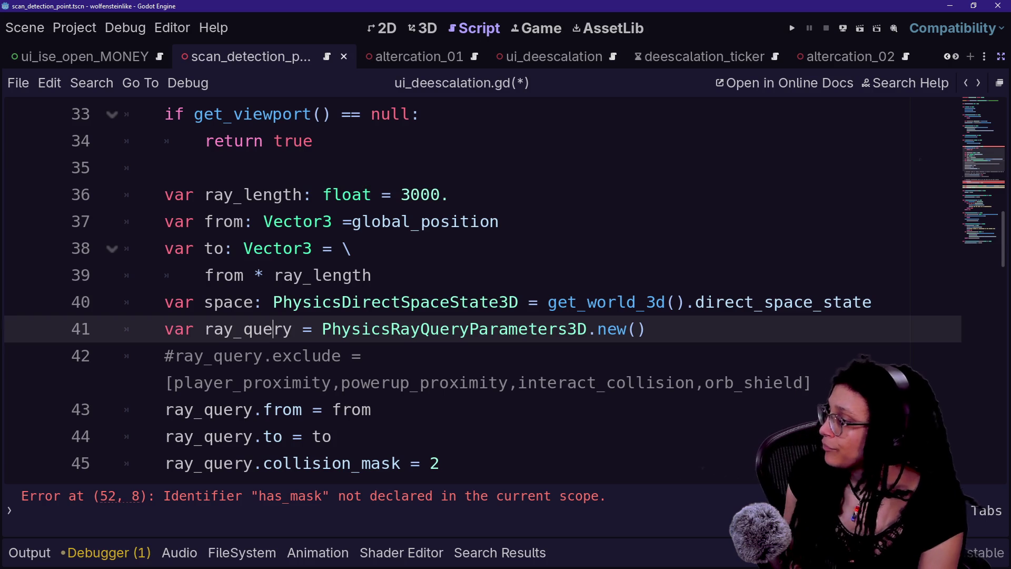
type(":P")
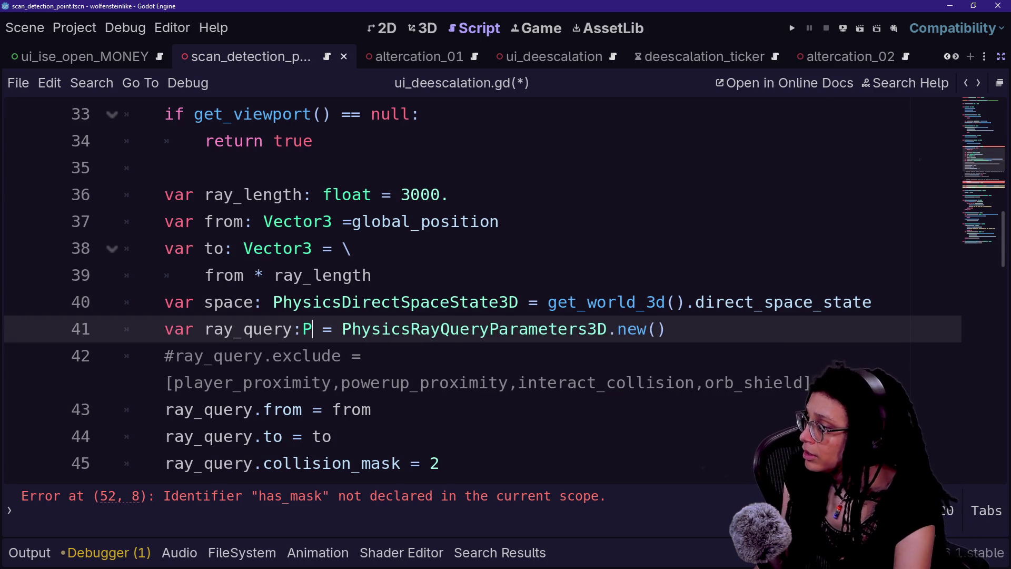
type("hs")
key("BackSpace")
type("s")
key("BackSpace")
type("ysics")
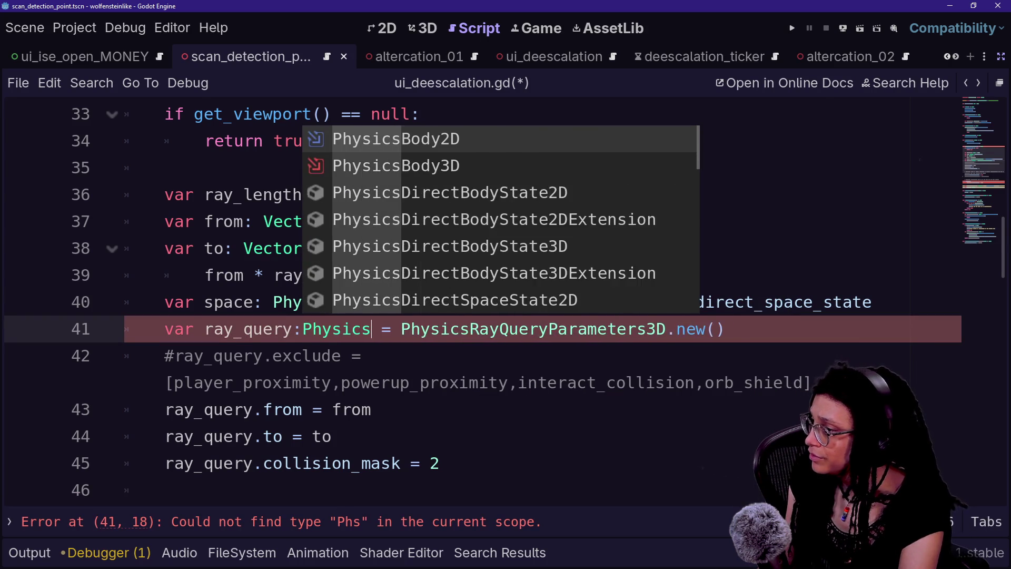
type("Ray")
key("Down")
key("Return")
left_click(303, 329)
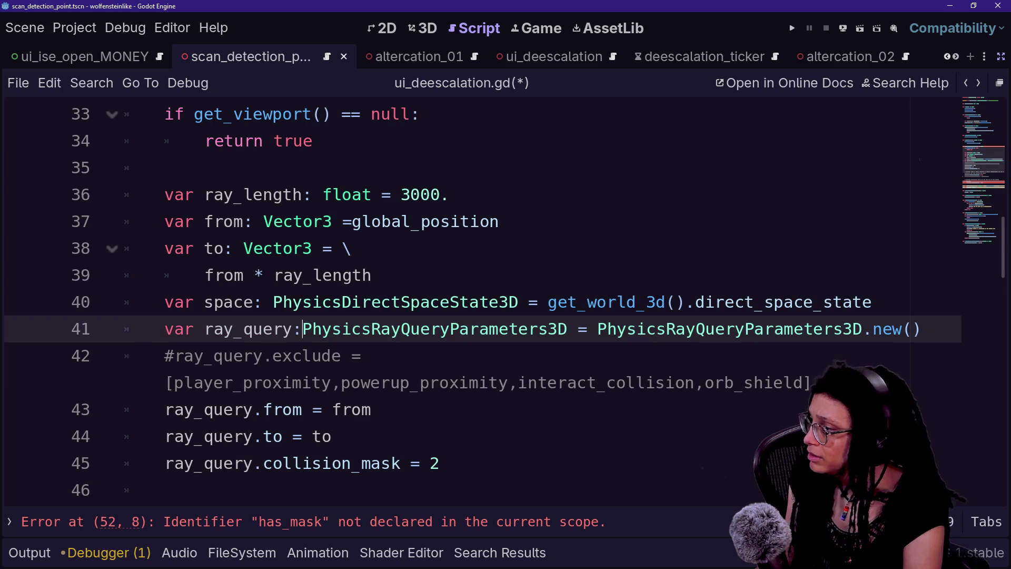
Break the ray_query and space declarations after '=' onto indented backslash continuation lines.
left_click(607, 328)
type("\\")
key("Return")
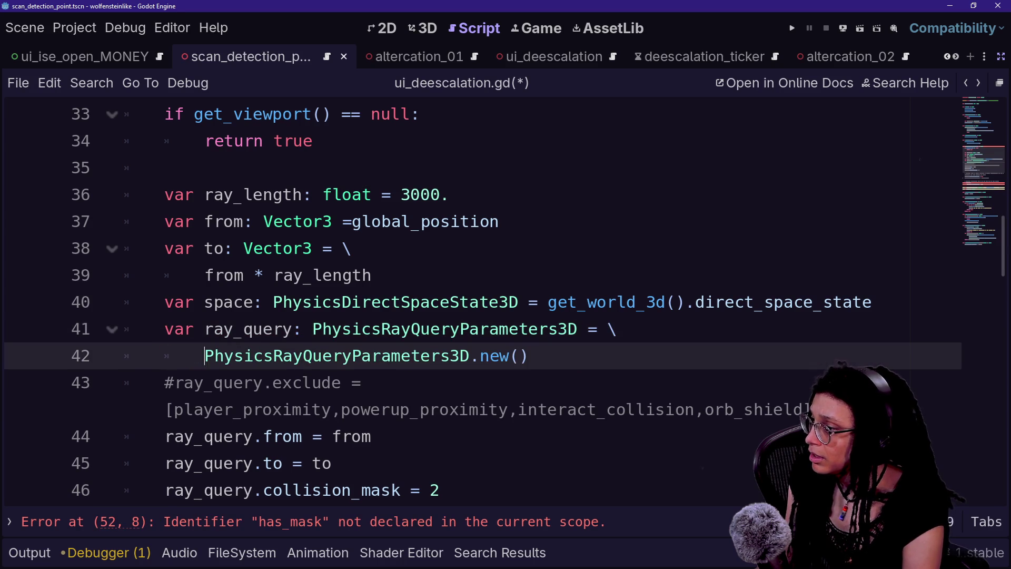
key("Tab")
left_click(312, 275)
left_click(548, 302)
key("Return")
key("Tab")
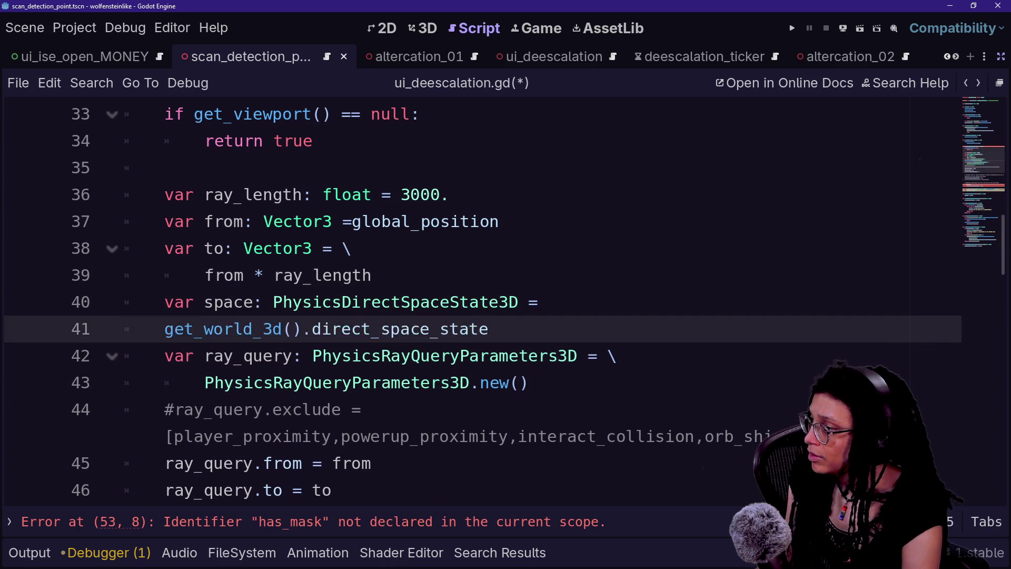
left_click(548, 302)
type("\\")
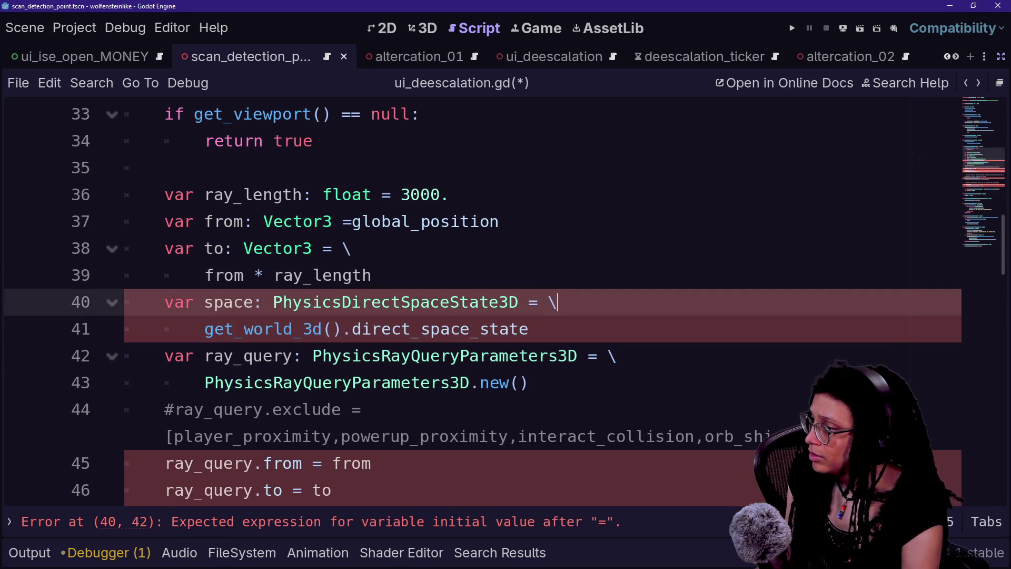
Select part of the commented exclude line below the declarations.
left_click(528, 329)
scroll(474, 301, "down", 2)
left_click_drag(165, 275, 411, 275)
left_click(284, 248)
mouse_move(285, 248)
left_mouse_down()
mouse_move(464, 221)
mouse_move(165, 275)
left_mouse_up()
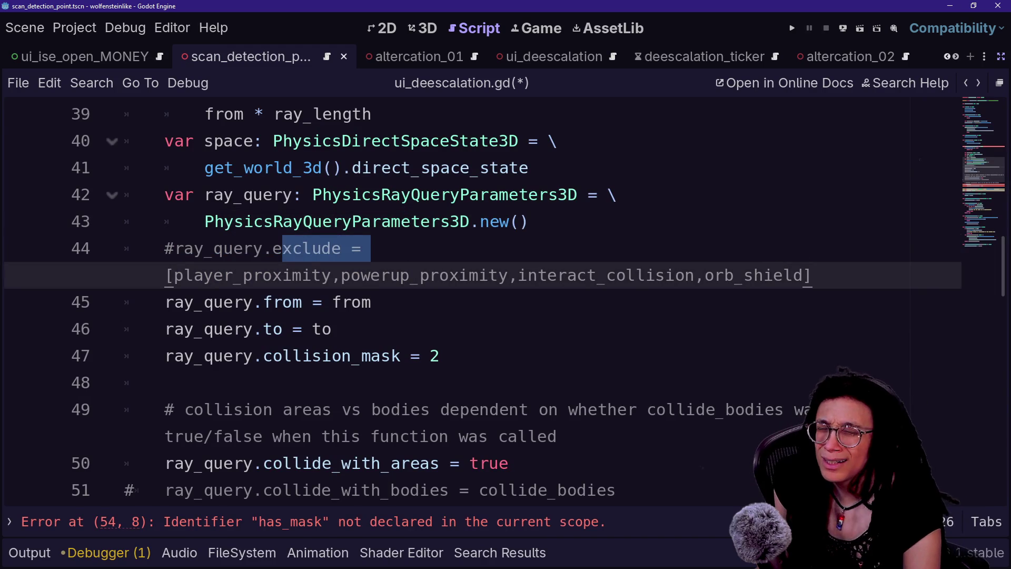
left_click(165, 275)
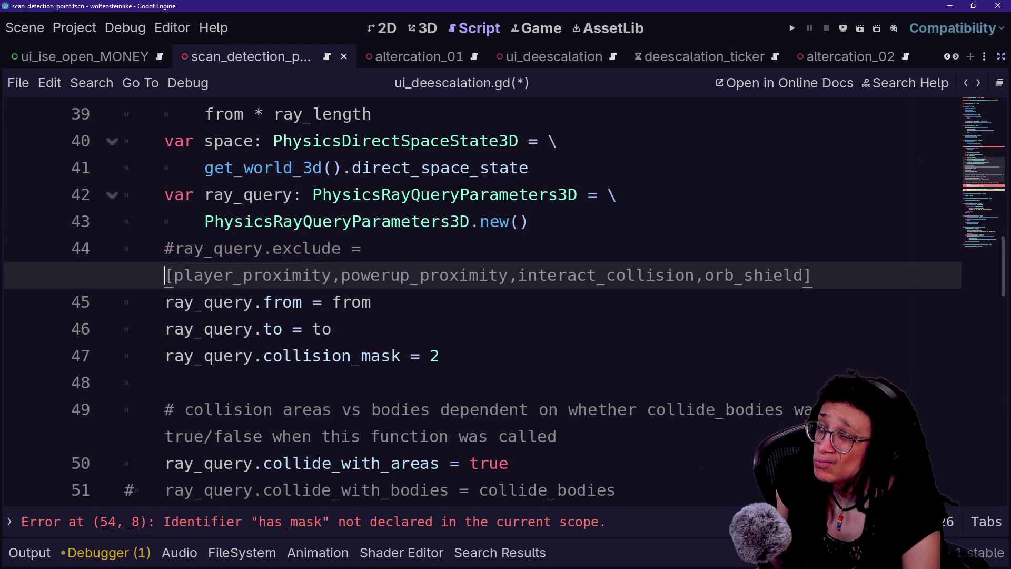
left_click(281, 248)
double_click(310, 248)
left_click_drag(270, 194, 463, 222)
left_click(509, 222)
key("Down")
key("Down")
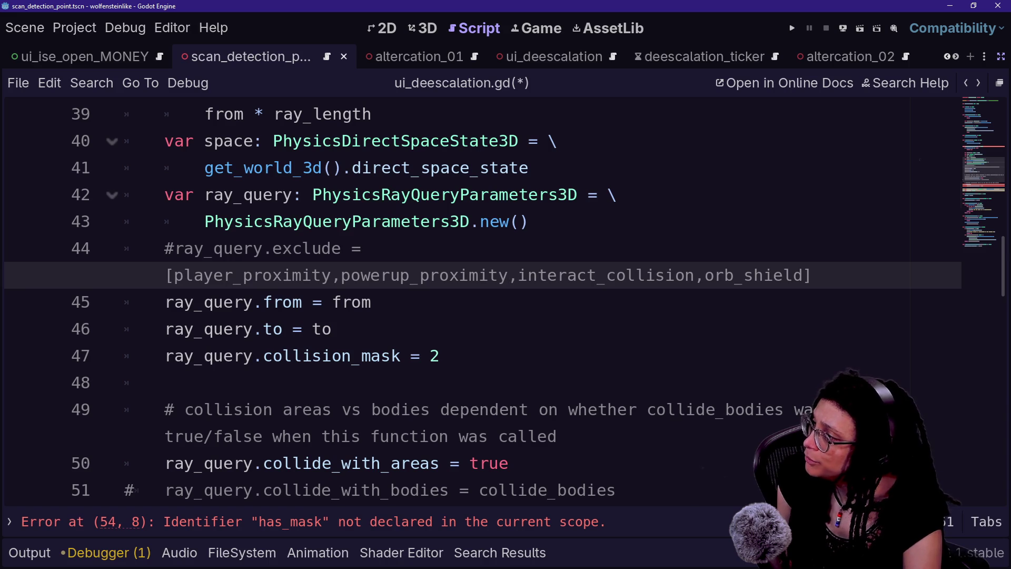
left_click_drag(232, 195, 352, 194)
left_click(213, 194)
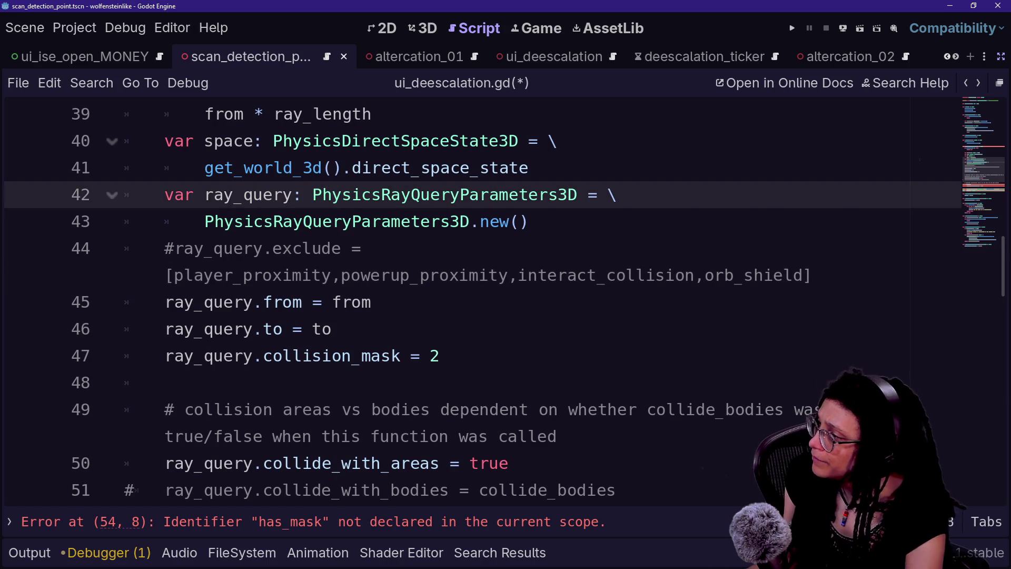
mouse_move(503, 172)
left_click(205, 221)
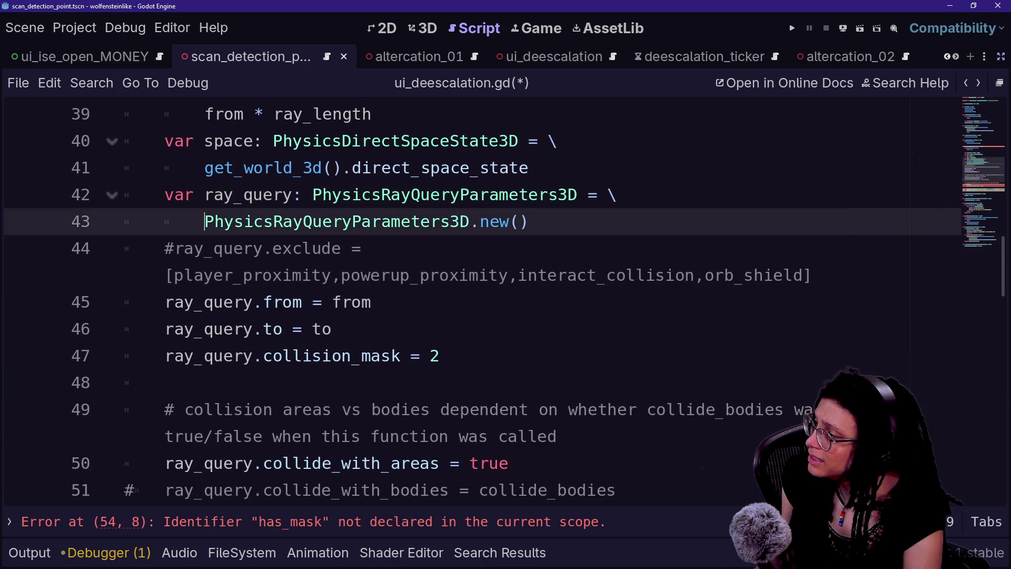
left_click(255, 195)
double_click(331, 194)
left_click(303, 194)
left_click(283, 195)
left_click(293, 195)
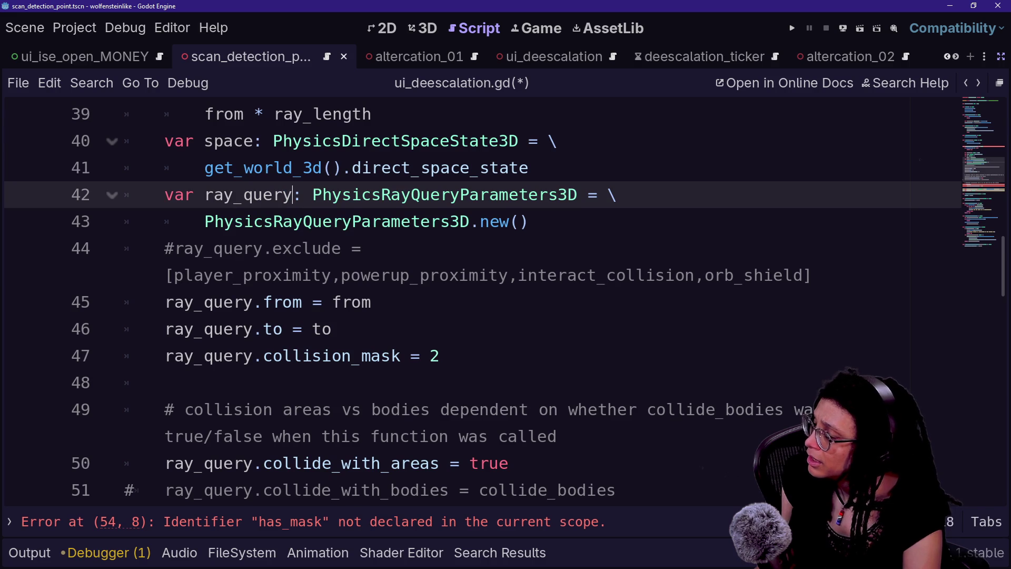
key("BackSpace")
key("BackSpace")
key("BackSpace")
Change ray_query to ray_config in the declaration and the commented exclude line.
type("config")
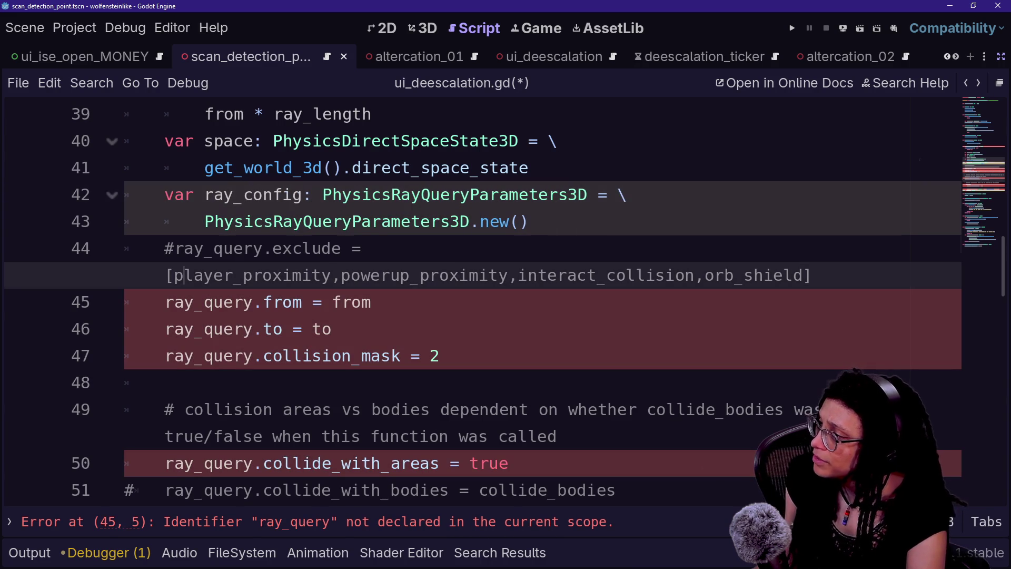
left_click(242, 248)
key("Right")
key("Right")
key("Right")
key("Left")
key("BackSpace")
key("BackSpace")
key("BackSpace")
type("config")
Select and check the commented exclude list and ray_query on the from line.
left_click(164, 221)
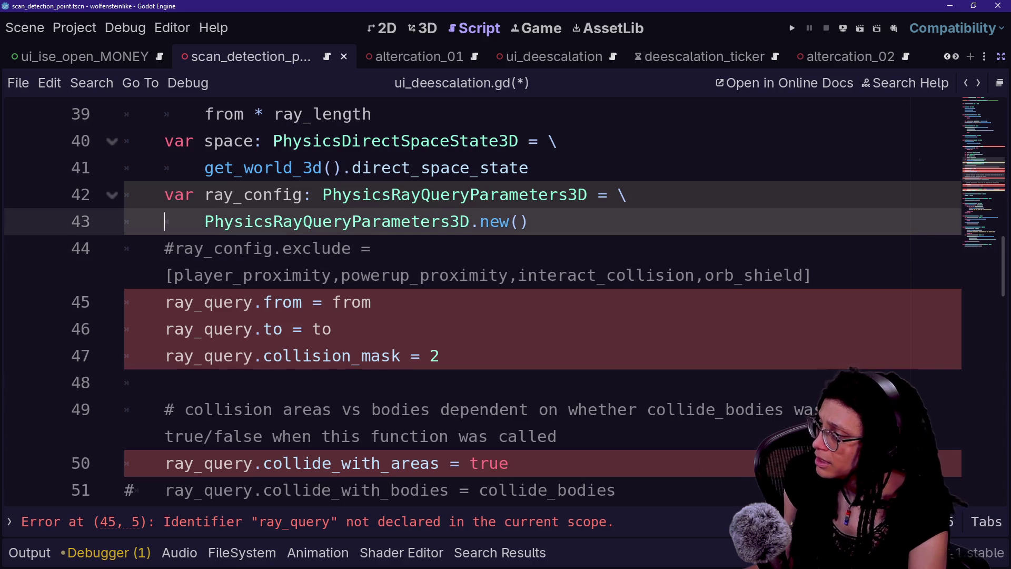
left_click(313, 275)
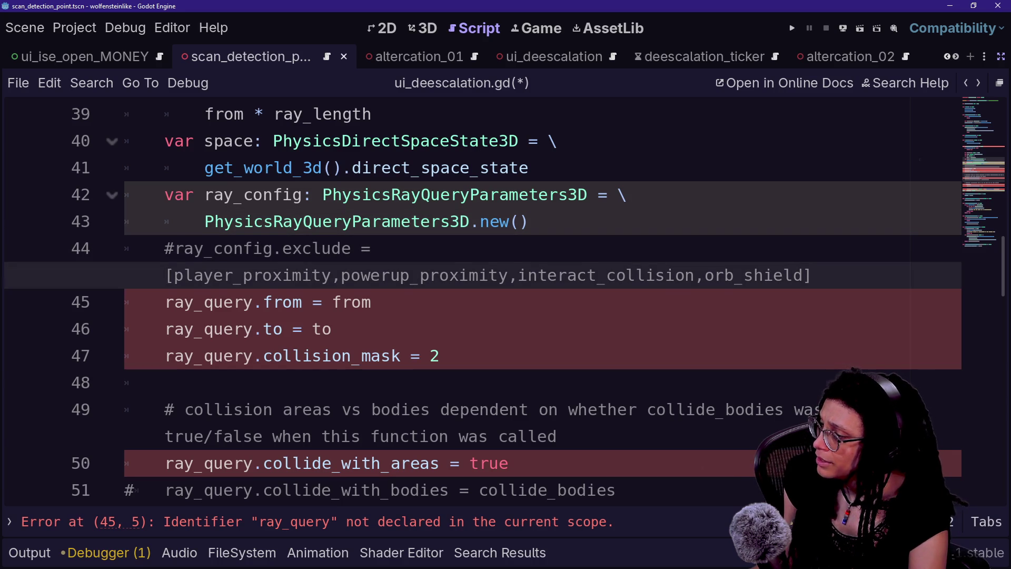
mouse_move(195, 275)
left_mouse_down()
mouse_move(803, 275)
mouse_move(362, 275)
mouse_move(274, 248)
left_mouse_up()
left_click(274, 248)
left_click_drag(204, 301, 294, 301)
left_click(244, 301)
Rename the from assignment to ray_config.from via the ray_config autocomplete suggestion.
left_click(283, 302)
left_click(254, 302)
key("BackSpace")
key("BackSpace")
key("BackSpace")
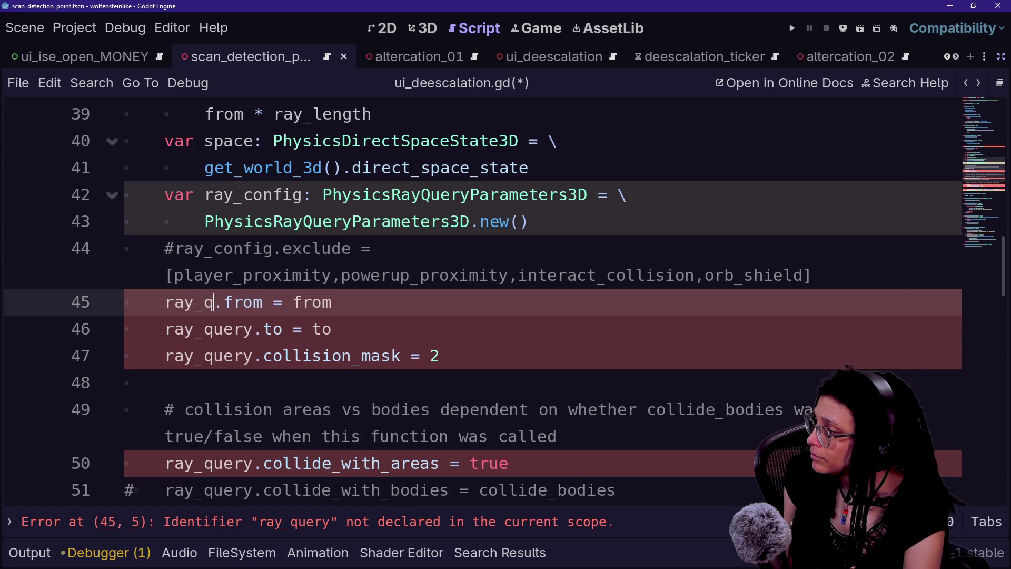
left_click_drag(203, 302, 165, 275)
left_click(323, 302)
type("cofig")
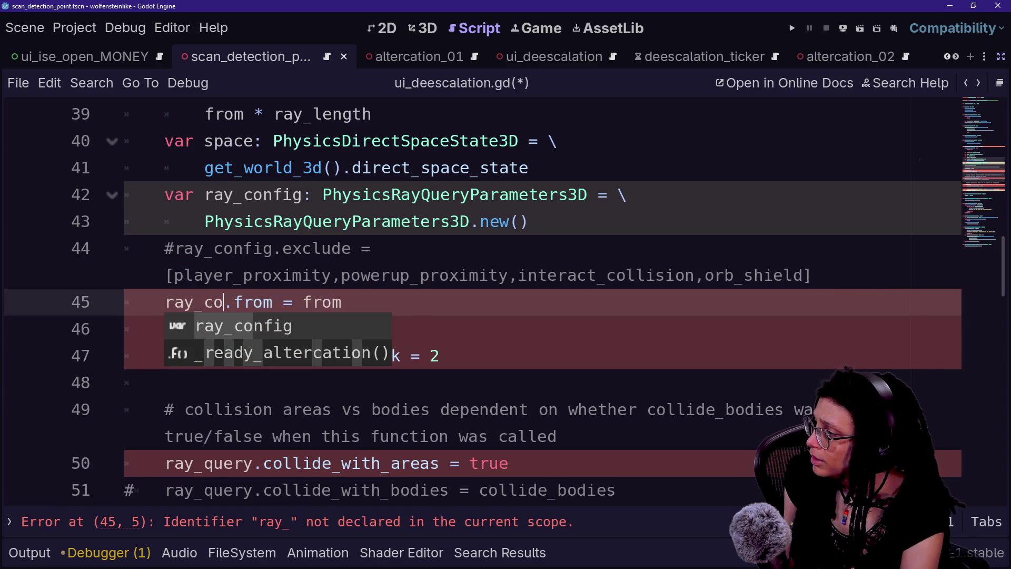
key("BackSpace")
key("BackSpace")
key("BackSpace")
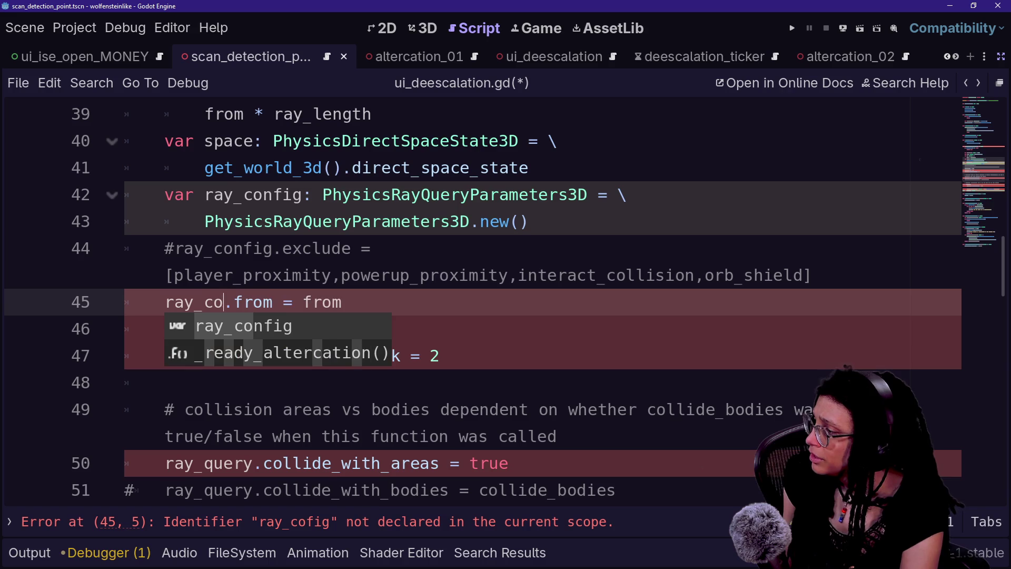
key("Return")
left_click(332, 275)
scroll(113, 229, "up", 2)
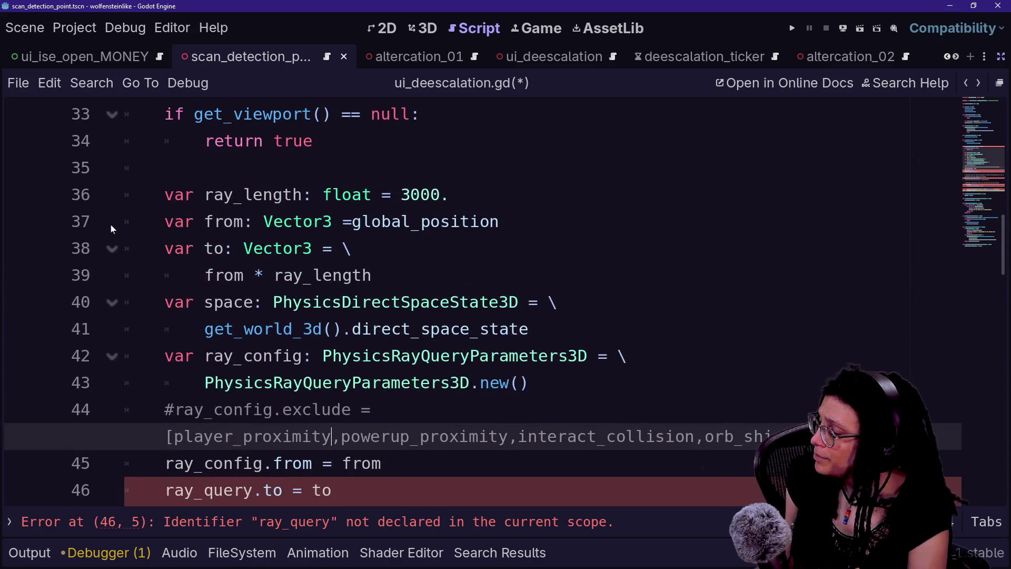
Remove the existing from and to declarations above the ray settings.
left_click_drag(165, 222, 372, 275)
key("BackSpace")
key("ctrl+z")
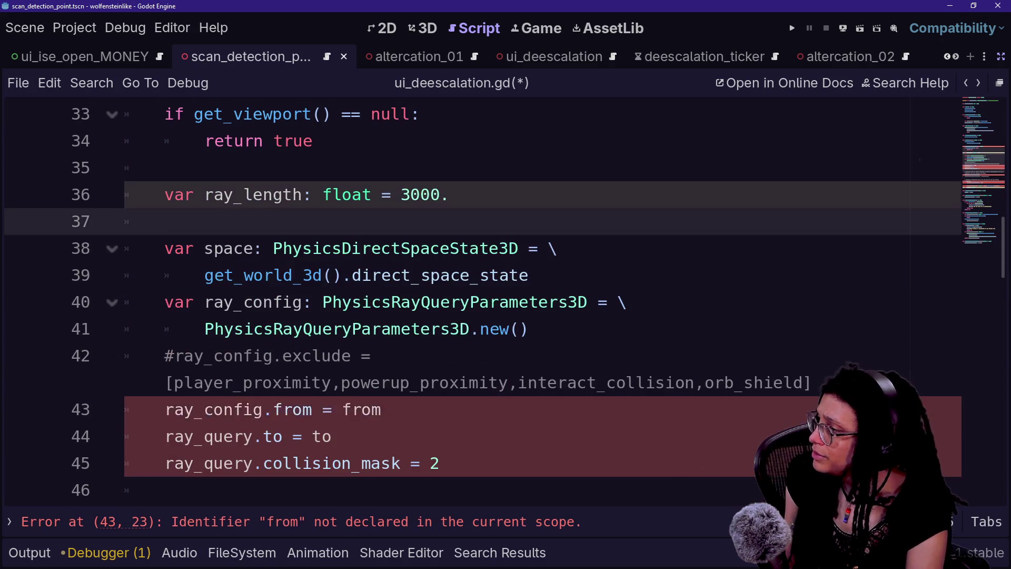
key("BackSpace")
key("BackSpace")
key("BackSpace")
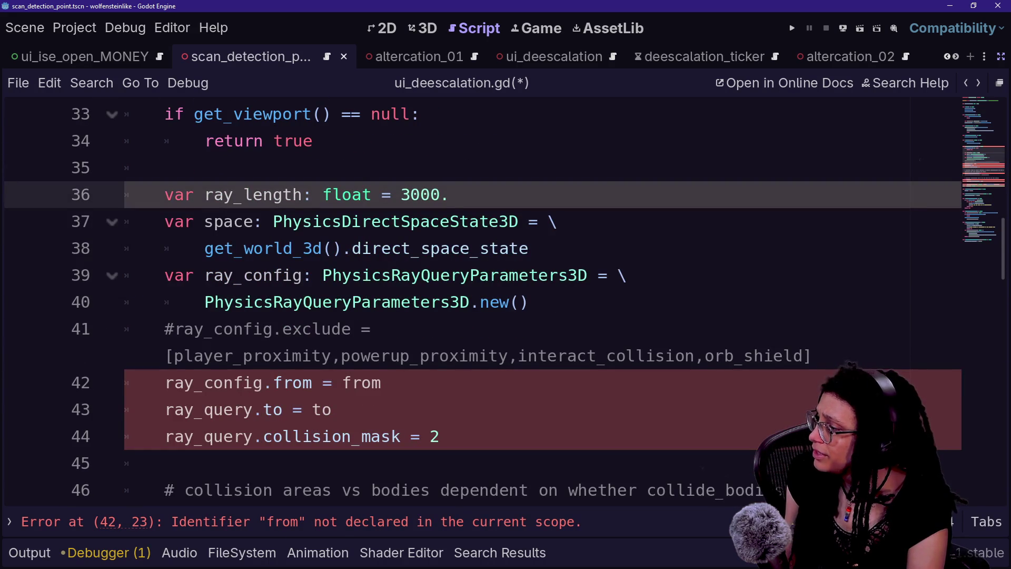
scroll(543, 295, "down", 1)
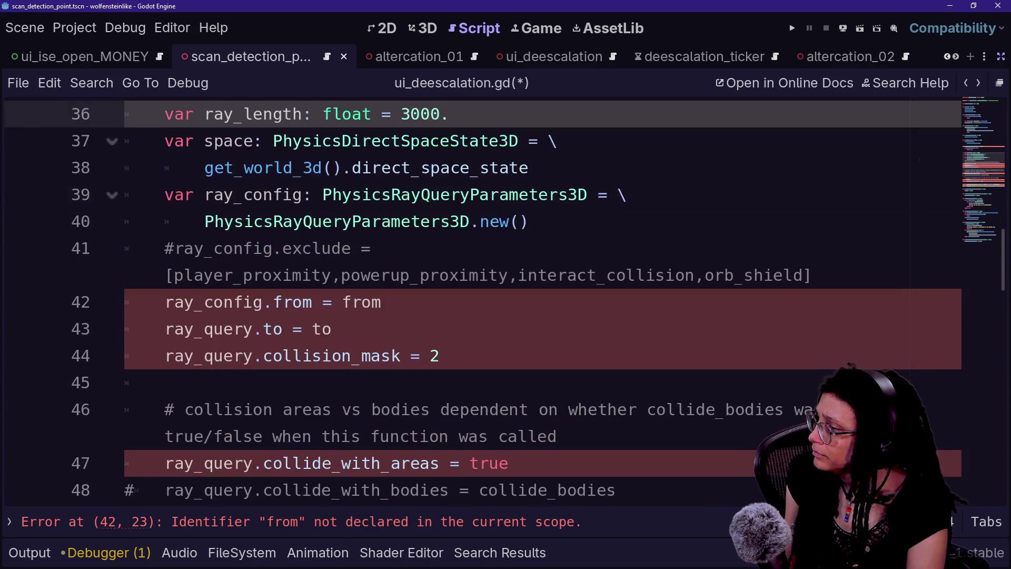
After ray_config, declare 'from: Vector3 = global_position' and 'to: Vector3 = from * ray_length' plus a blank line.
left_click(814, 275)
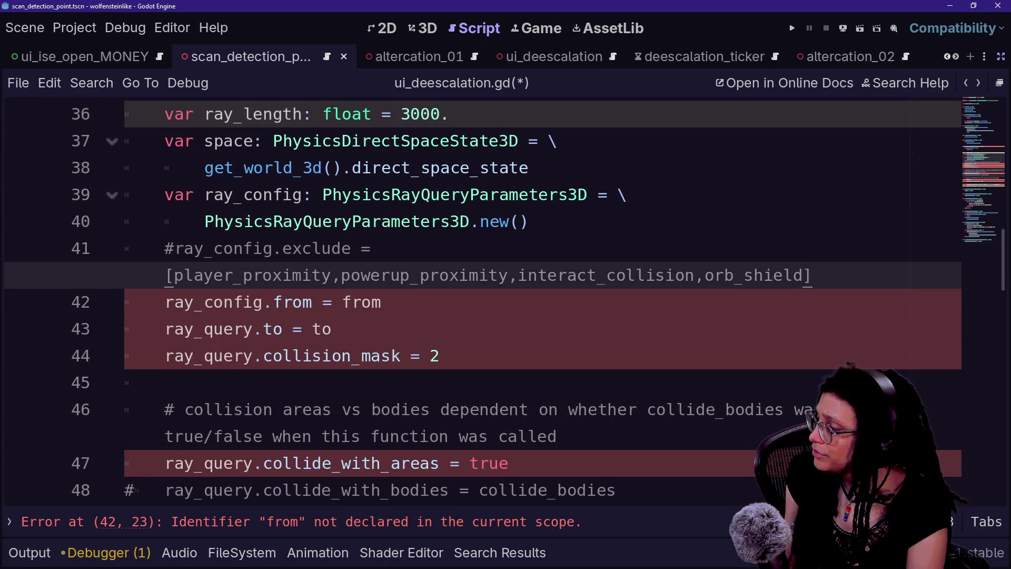
left_click(528, 221)
key("Return")
type("var from: Vector3 =global_position")
key("Return")
type("var to: Vector3 = \\")
key("Return")
type("from * ray_length")
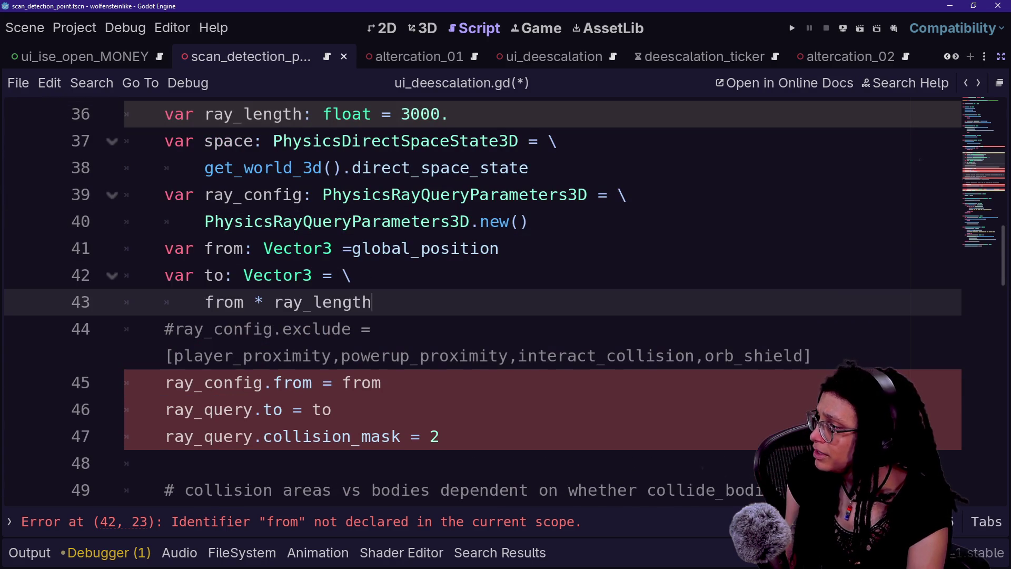
left_click(528, 222)
key("Return")
scroll(474, 300, "down", 1)
left_click(373, 248)
key("Return")
scroll(474, 300, "down", 1)
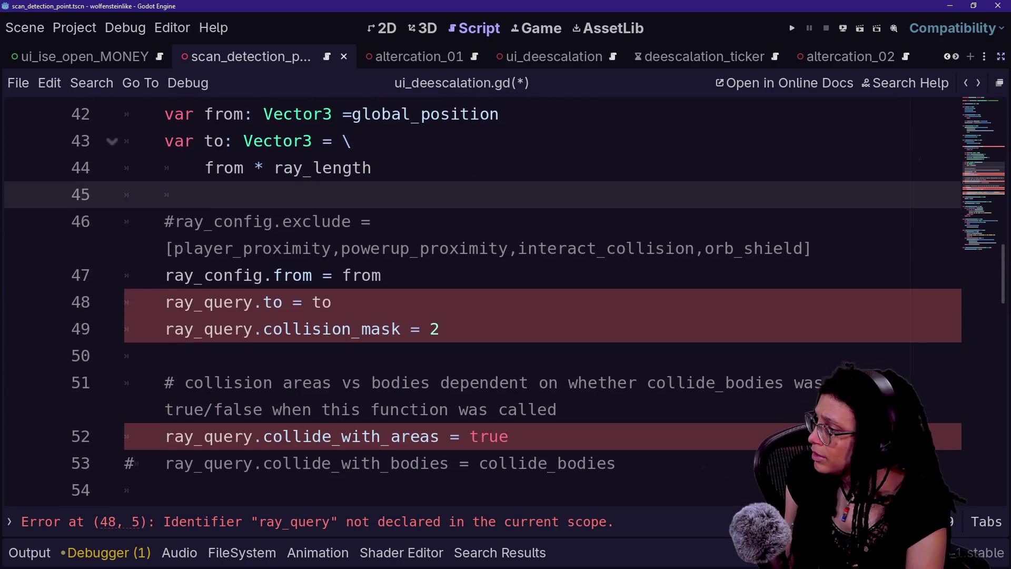
left_click(332, 302)
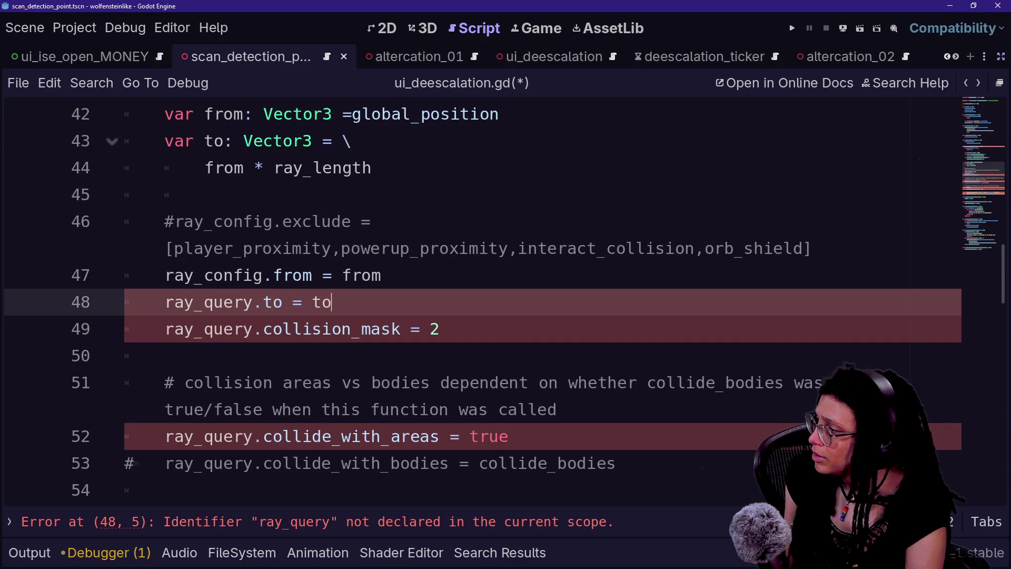
Try a ': Vector3' type on the ray_config.from line, then remove it again.
left_click(313, 275)
type(": Vecro")
key("BackSpace")
key("BackSpace")
type("tor2")
key("BackSpace")
type("3")
left_click(125, 221)
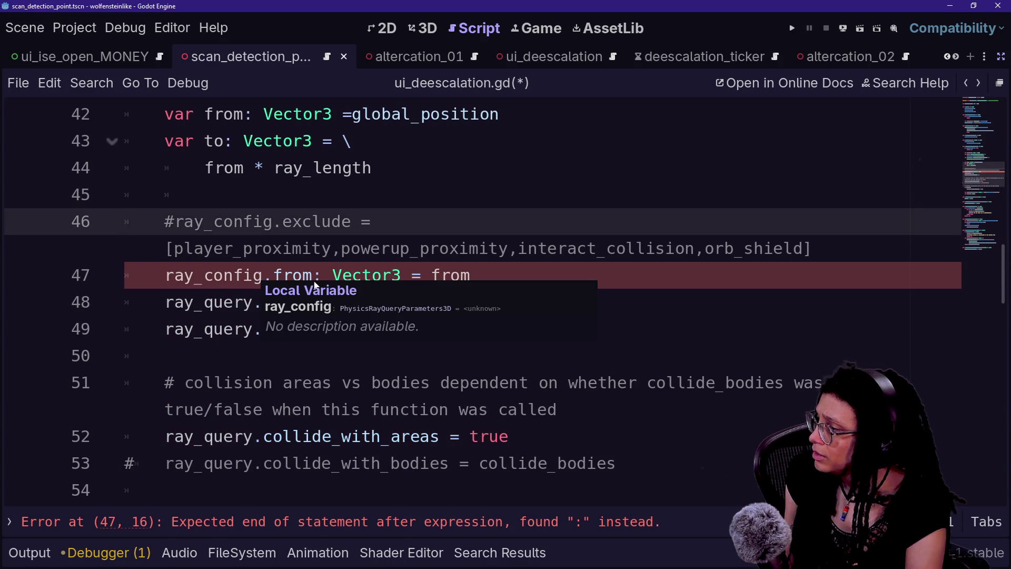
key("BackSpace")
key("Return")
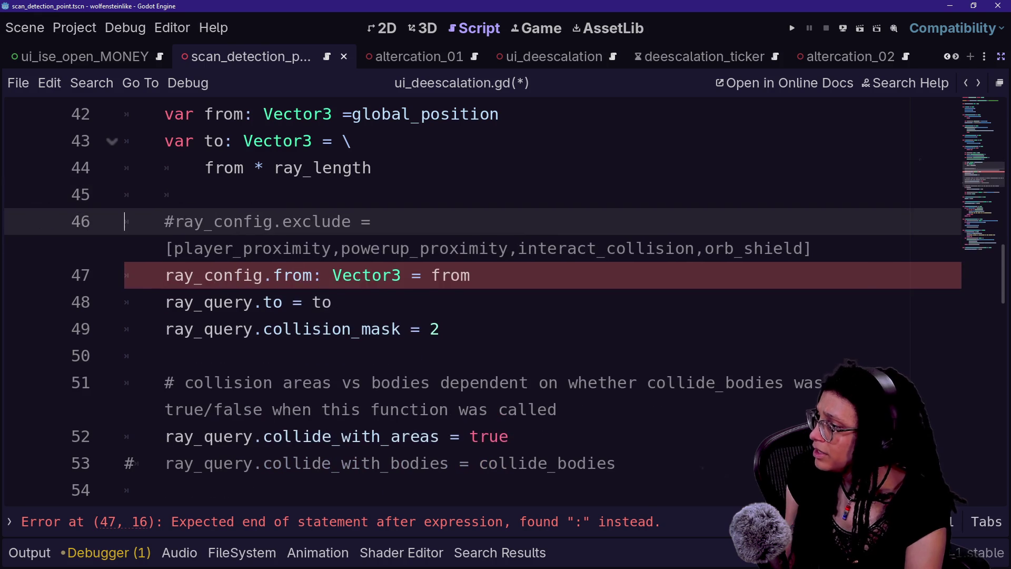
left_click(403, 275)
key("BackSpace")
key("BackSpace")
key("BackSpace")
key("BackSpace")
key("BackSpace")
key("BackSpace")
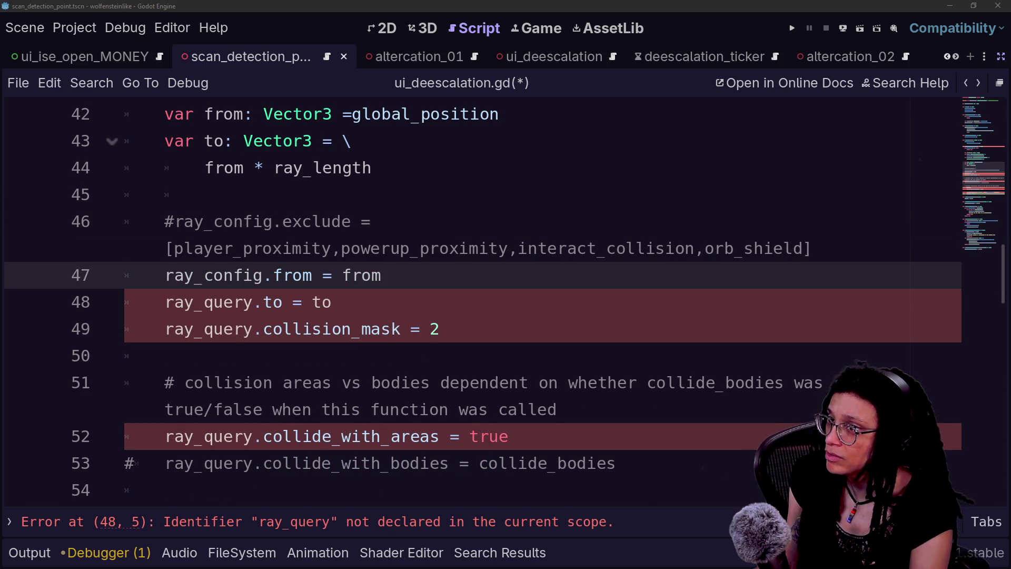
Rename the end-point assignment so it reads ray_config.to = to.
key("Up")
key("Up")
key("Up")
key("Down")
key("Down")
key("Down")
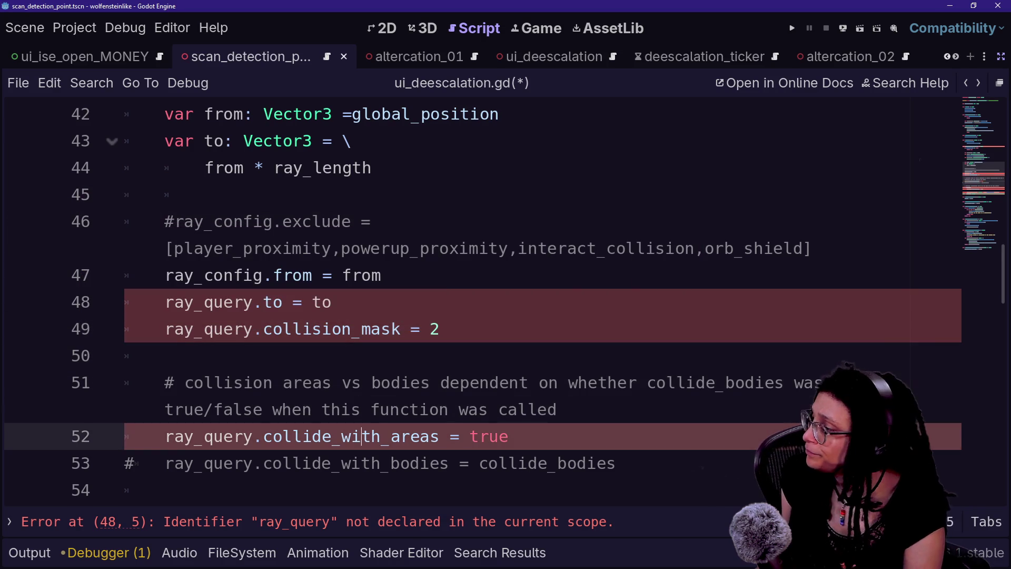
left_click(331, 301)
left_click(332, 301)
key("Down")
key("Down")
key("Up")
key("Up")
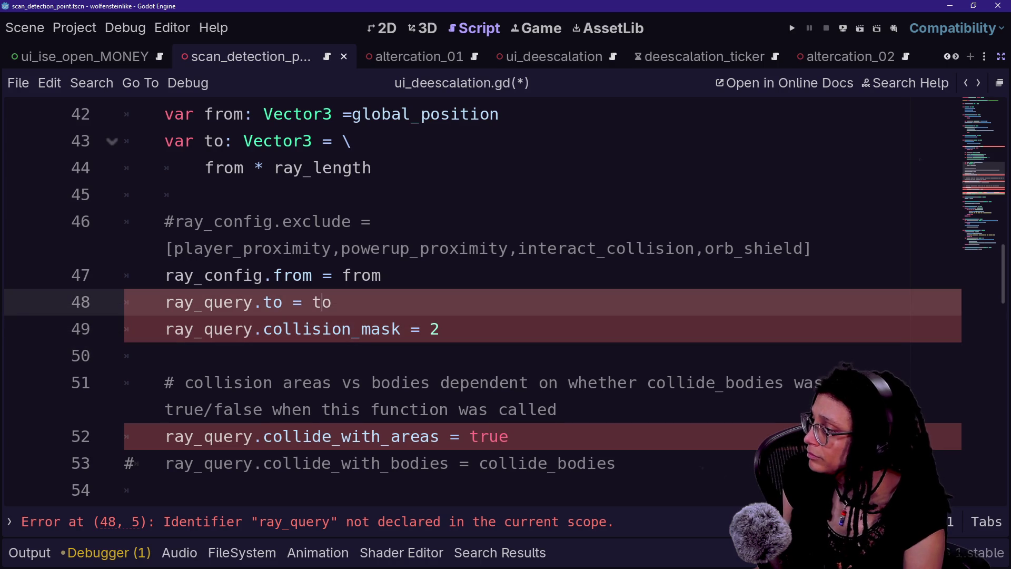
key("BackSpace")
key("BackSpace")
key("BackSpace")
type("config")
key("Up")
key("Up")
key("Down")
key("Down")
key("End")
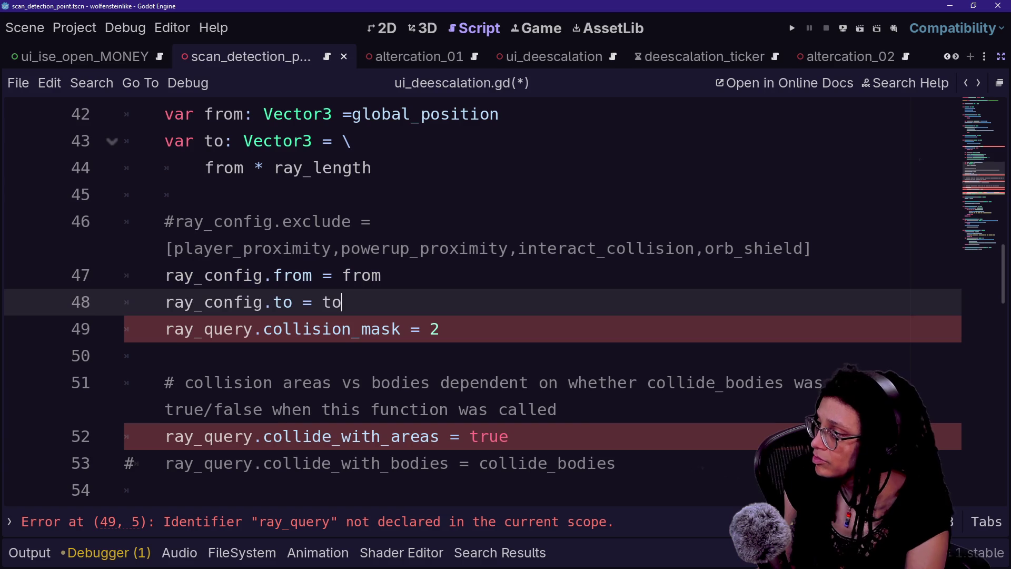
key("Up")
key("Down")
key("Left")
key("Left")
Delete 'query' from ray_query on the collision mask line.
left_click(165, 356)
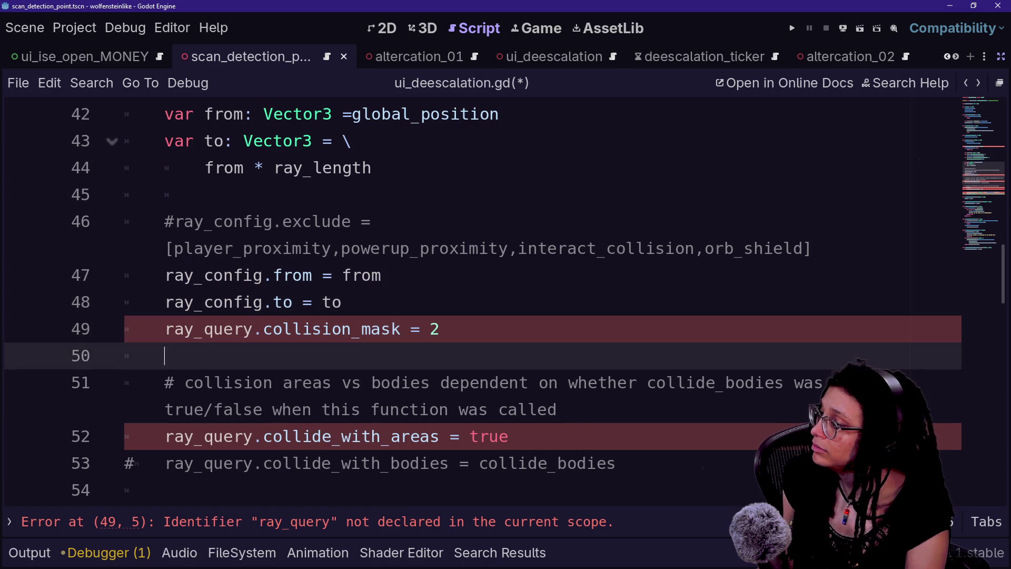
left_click(323, 382)
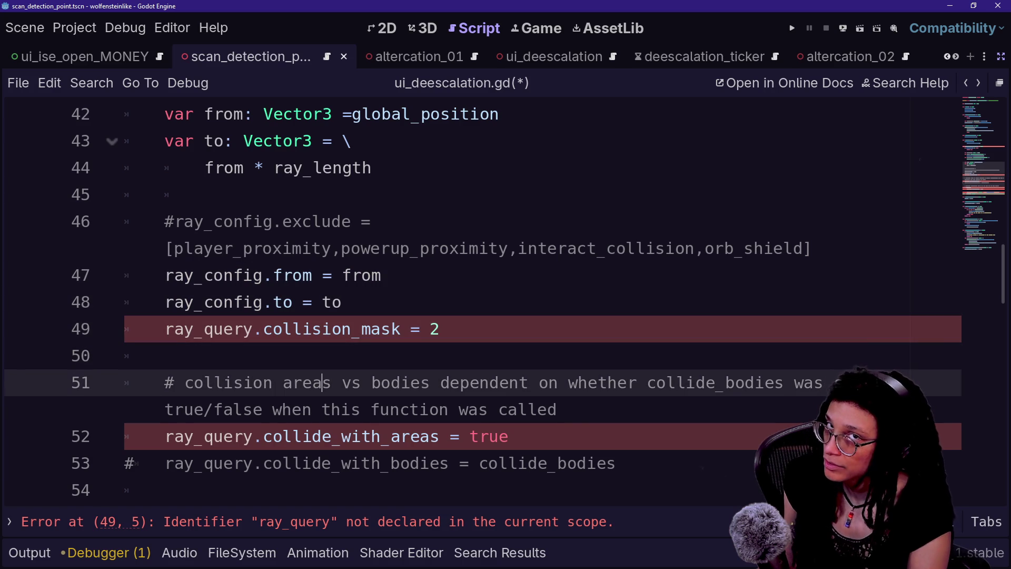
left_click(165, 355)
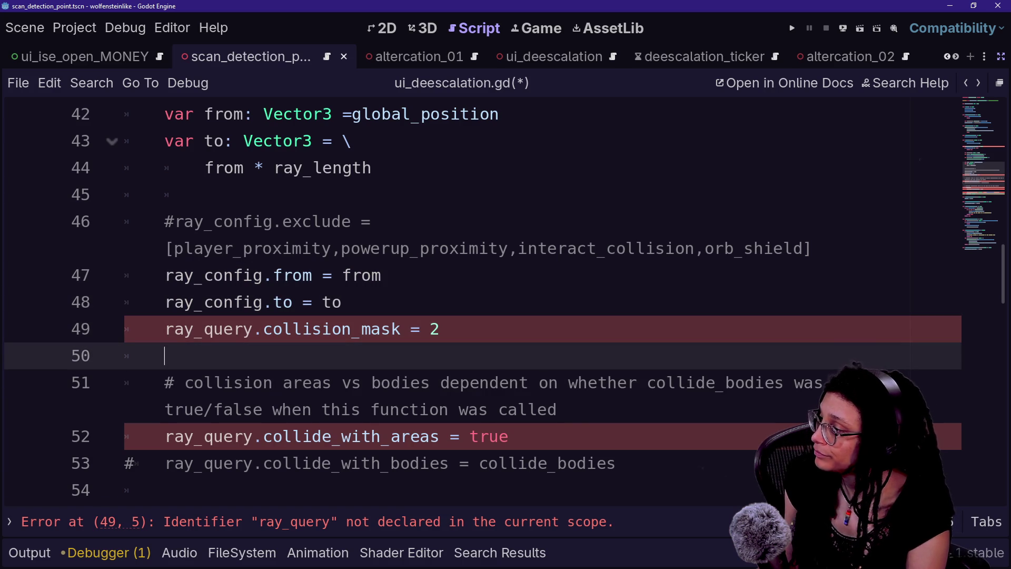
left_click(263, 328)
key("BackSpace")
key("BackSpace")
key("BackSpace")
Complete ray_config on the collision mask line and review the ray_config assignments.
type("config")
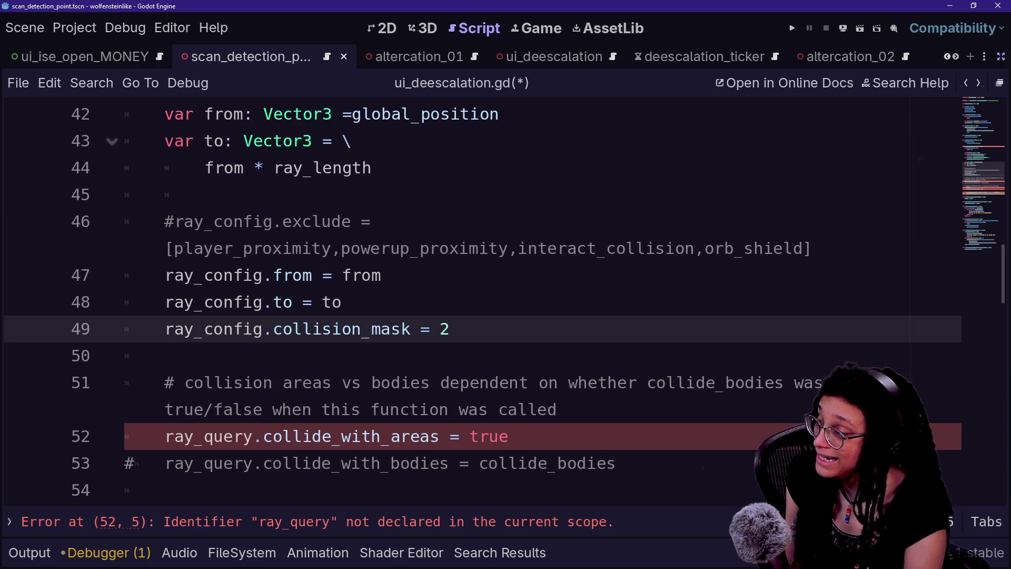
key("Down")
key("Up")
key("Down")
key("Up")
key("End")
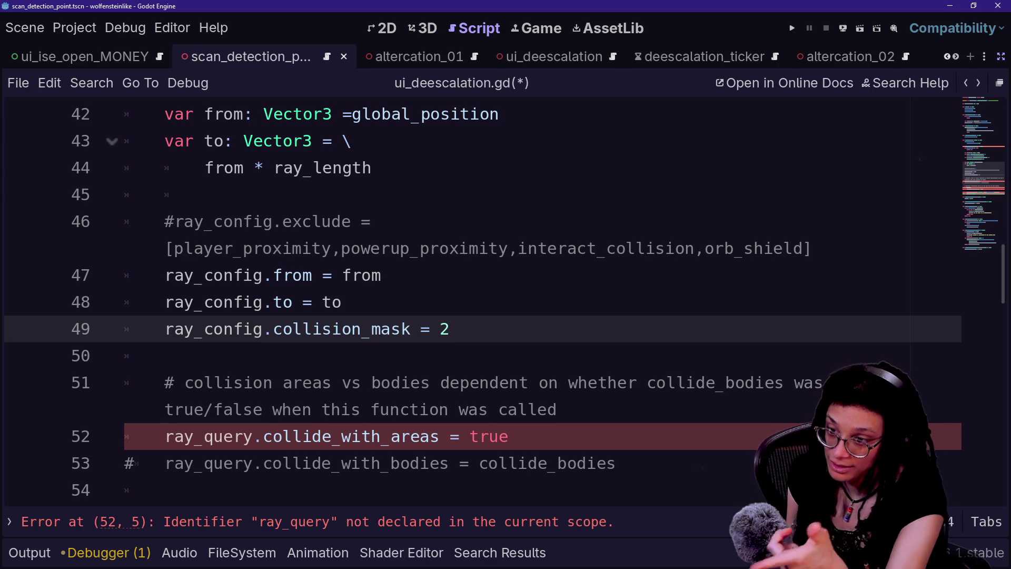
key("Up")
key("Down")
key("Down")
key("Down")
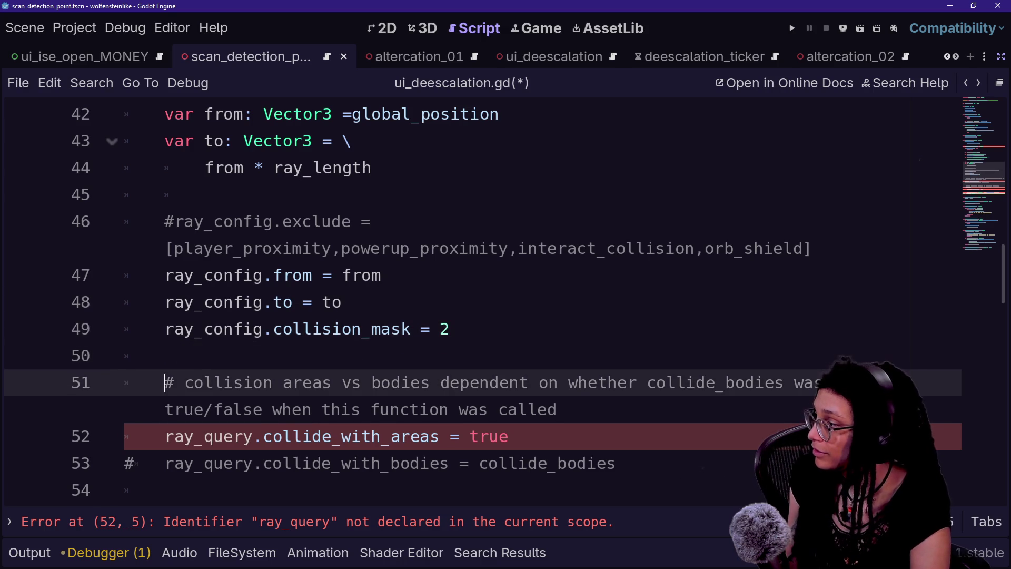
key("Up")
key("Up")
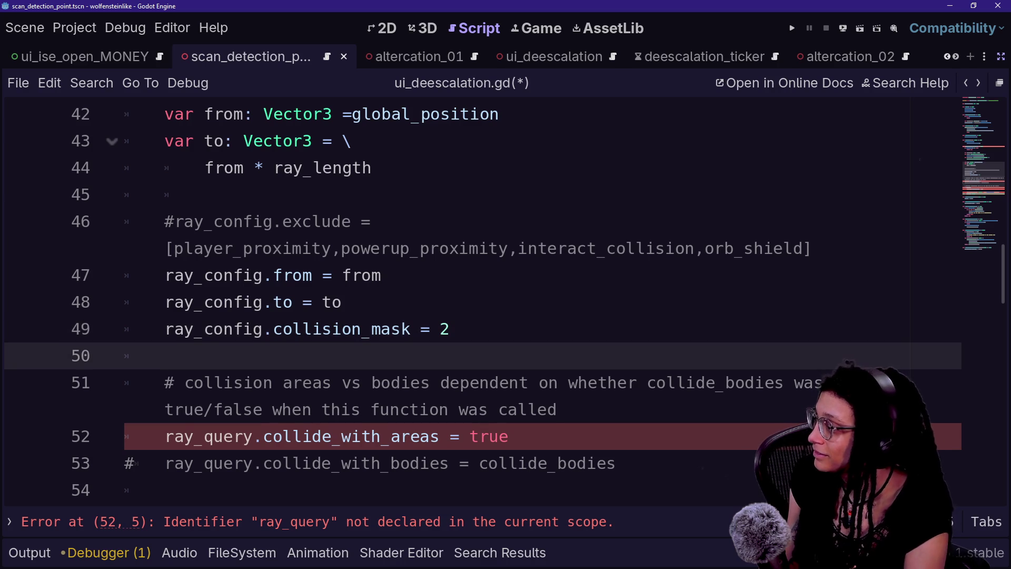
Inspect the collision mask value, areas comment and has_mask block, toggling the side panels.
left_click(449, 329)
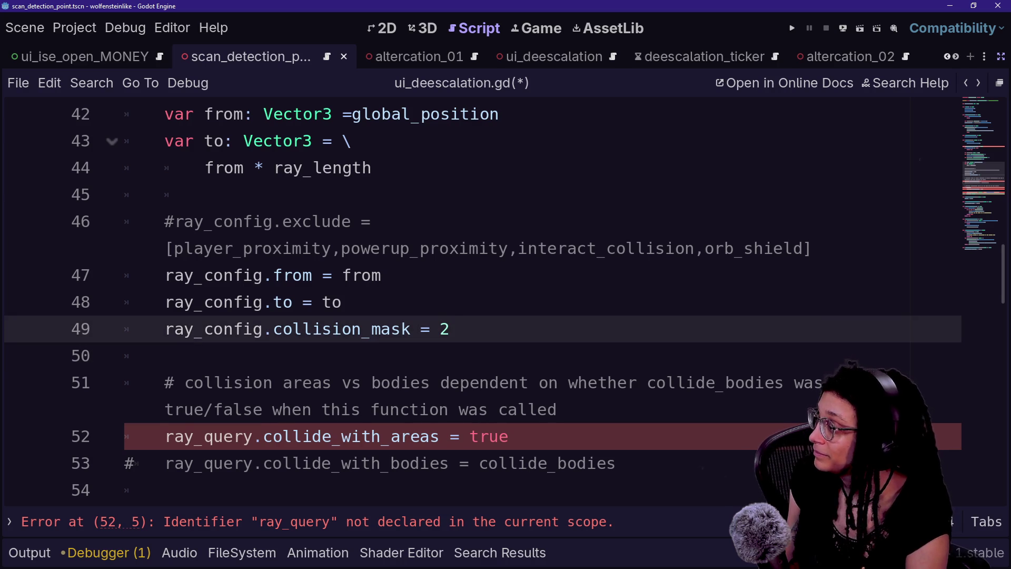
left_click(165, 356)
key("Down")
left_click(449, 409)
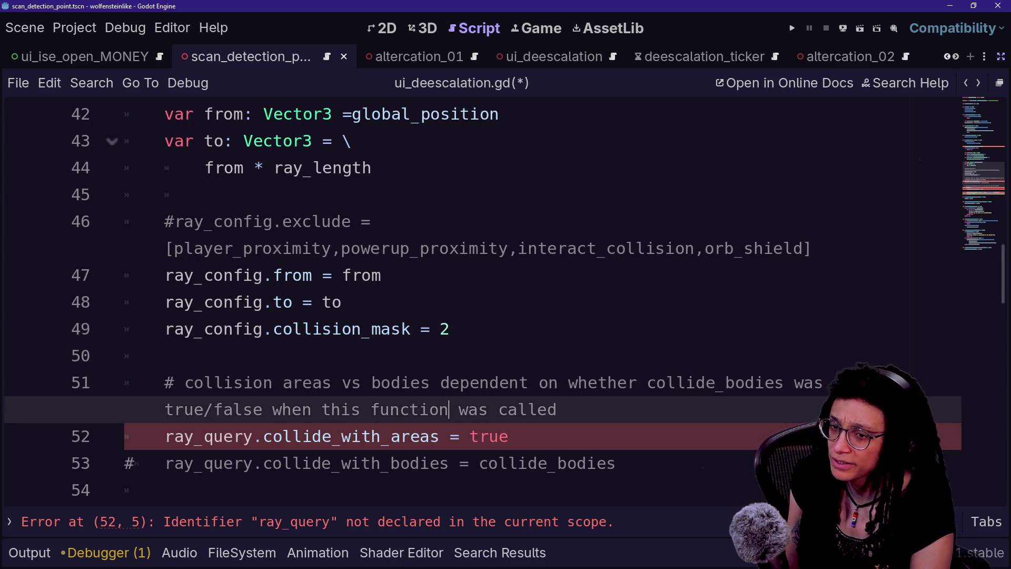
key("Up")
key("Down")
key("Down")
key("Down")
key("Down")
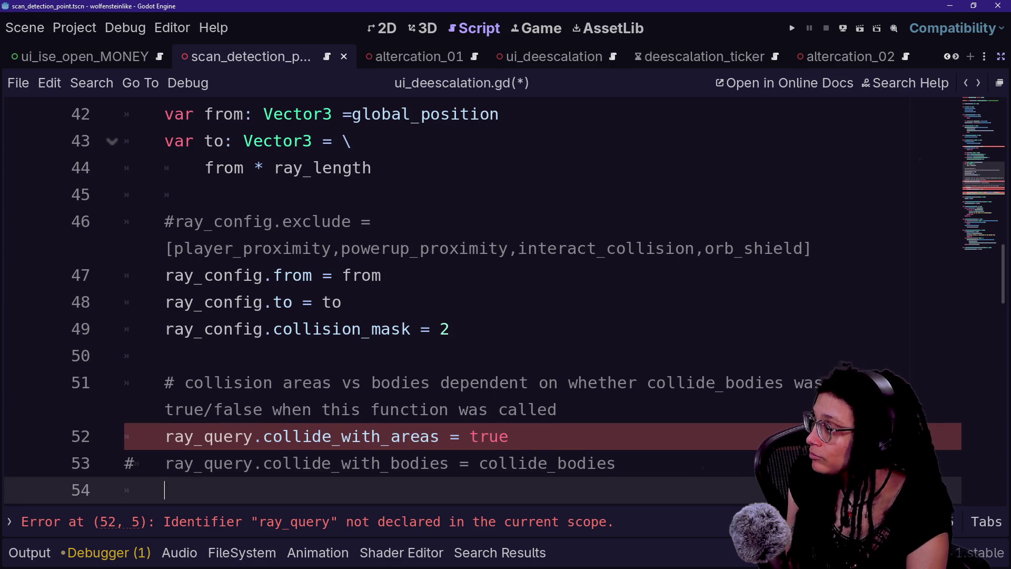
left_click(449, 329)
key("Up")
key("Down")
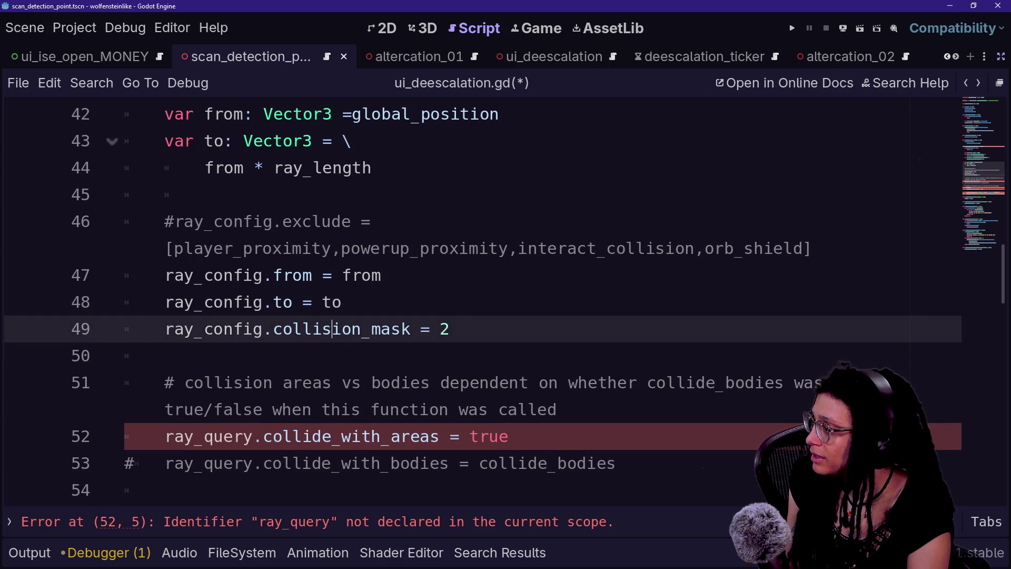
key("Down")
key("Down")
key("Down")
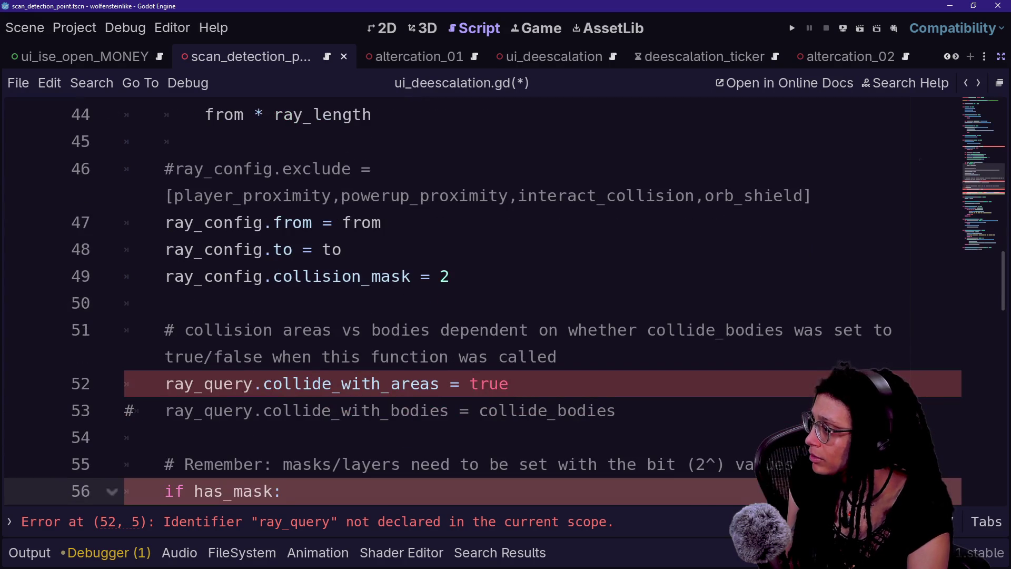
left_click(452, 276)
left_click(1002, 56)
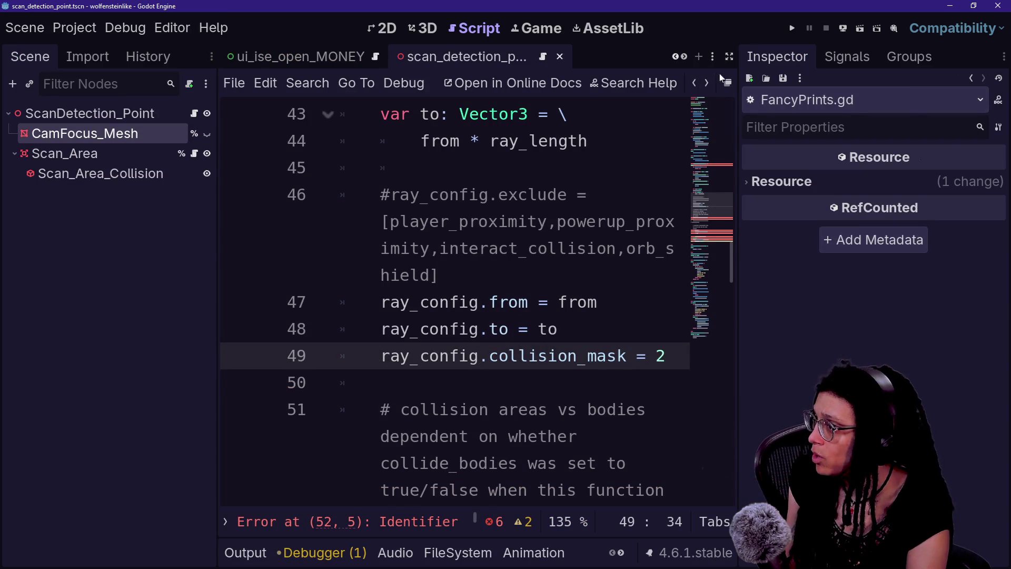
left_click(729, 57)
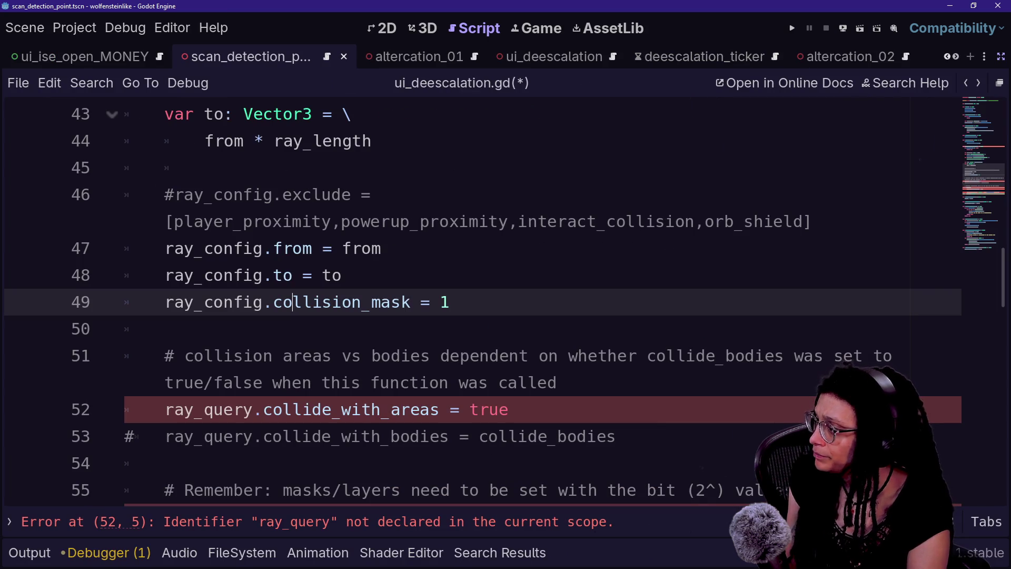
Delete the areas-versus-bodies comment and comment out the collide_with_areas line.
key("Down")
key("Down")
key("Down")
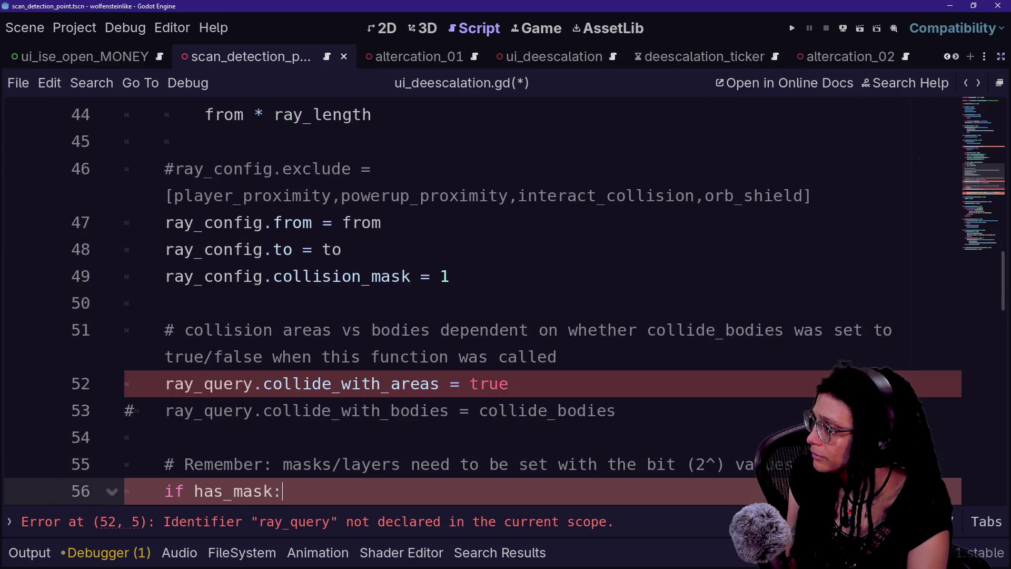
left_click(578, 276)
key("Down")
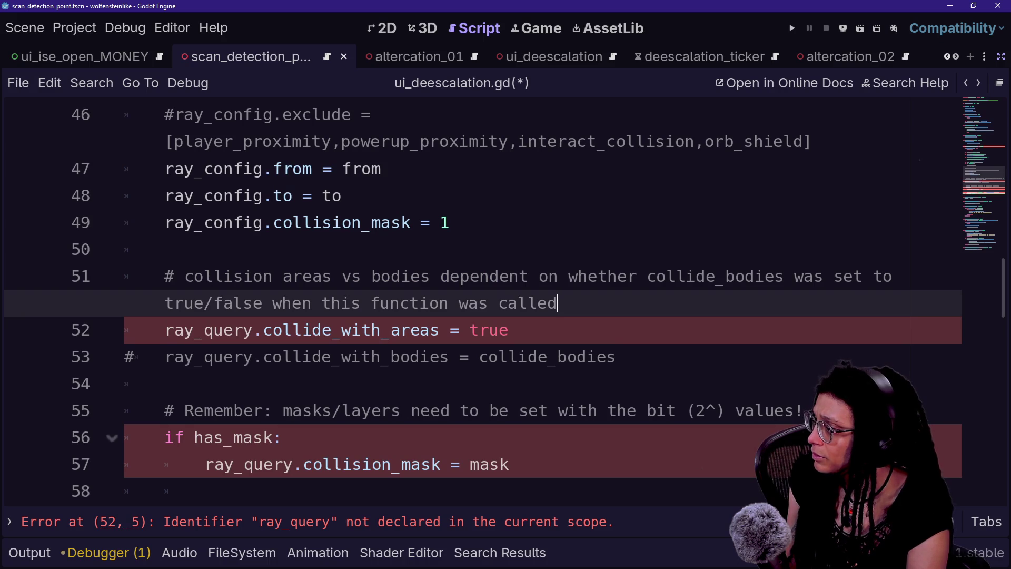
key("shift+Up")
key("shift+Up")
key("BackSpace")
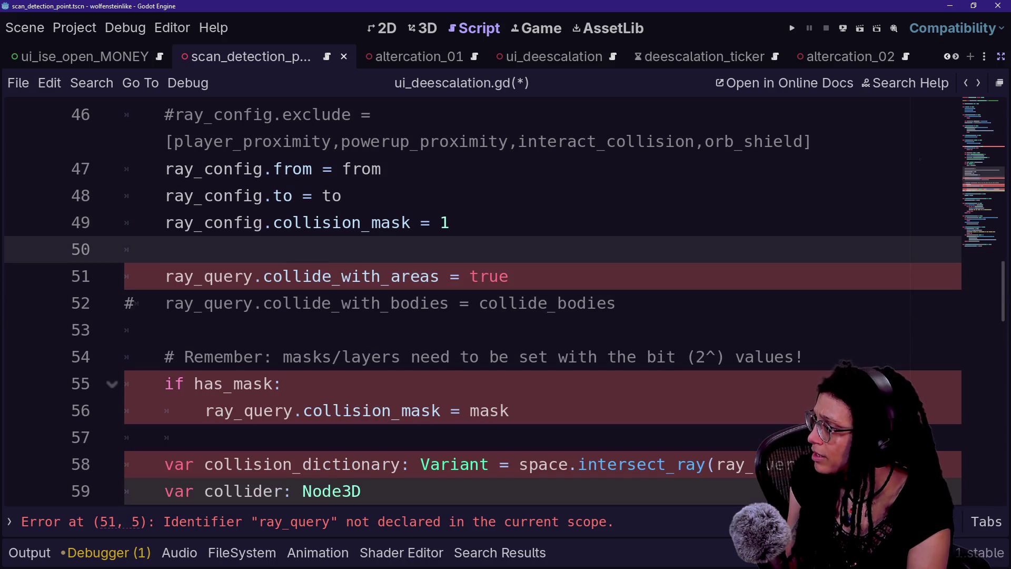
left_click(508, 276)
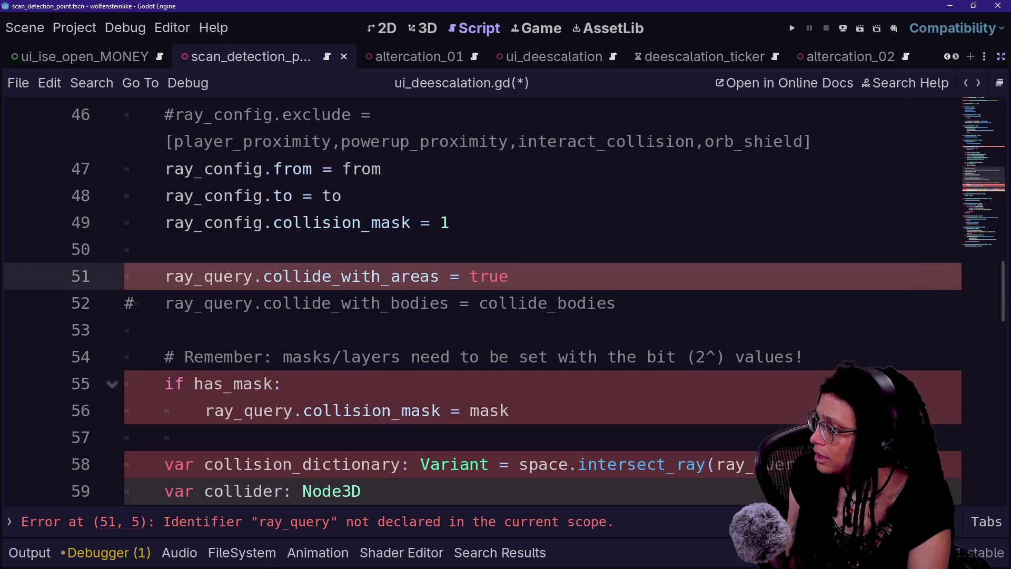
key("ctrl+k")
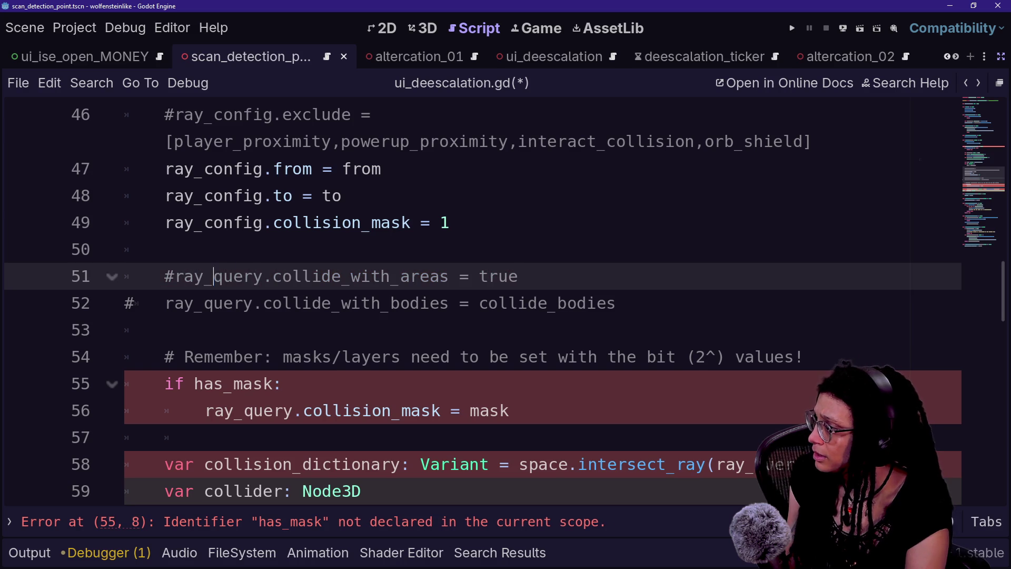
Rename ray_query to ray_config on the areas line and uncomment the collide_with_bodies line.
key("ctrl+shift+Right")
type("config")
key("Down")
key("ctrl+k")
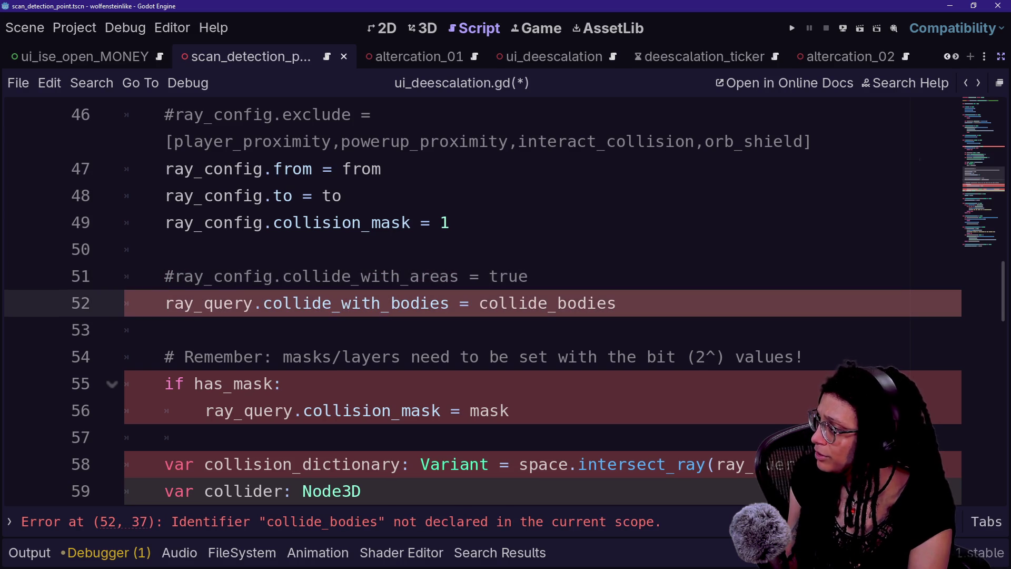
Rename ray_query to ray_config on line 52 and replace collide_bodies with true.
key("shift+Right")
key("shift+Right")
key("shift+Right")
type("config")
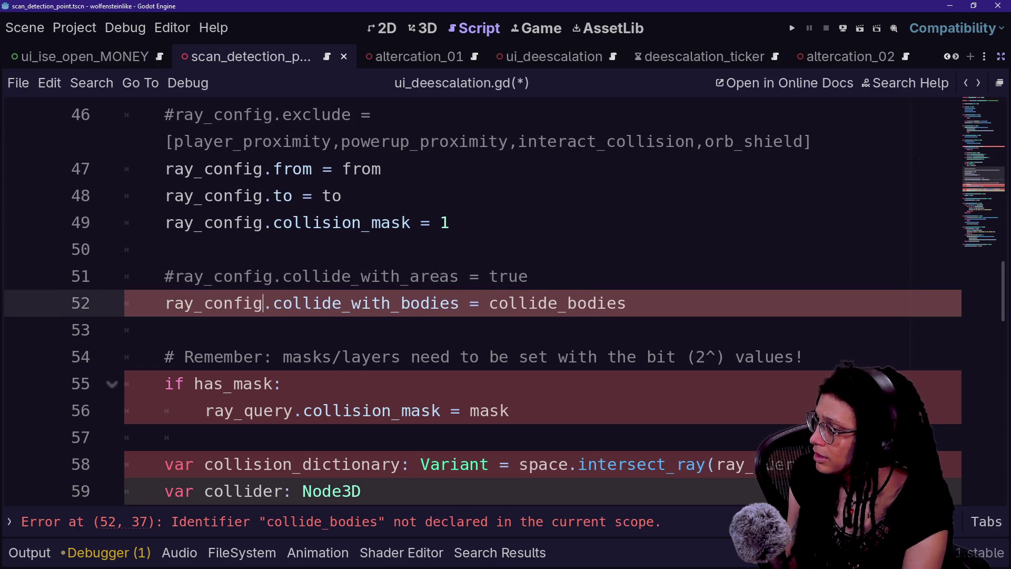
key("Up")
key("Up")
key("Down")
key("Down")
key("Down")
key("Left")
key("ctrl+shift+Left")
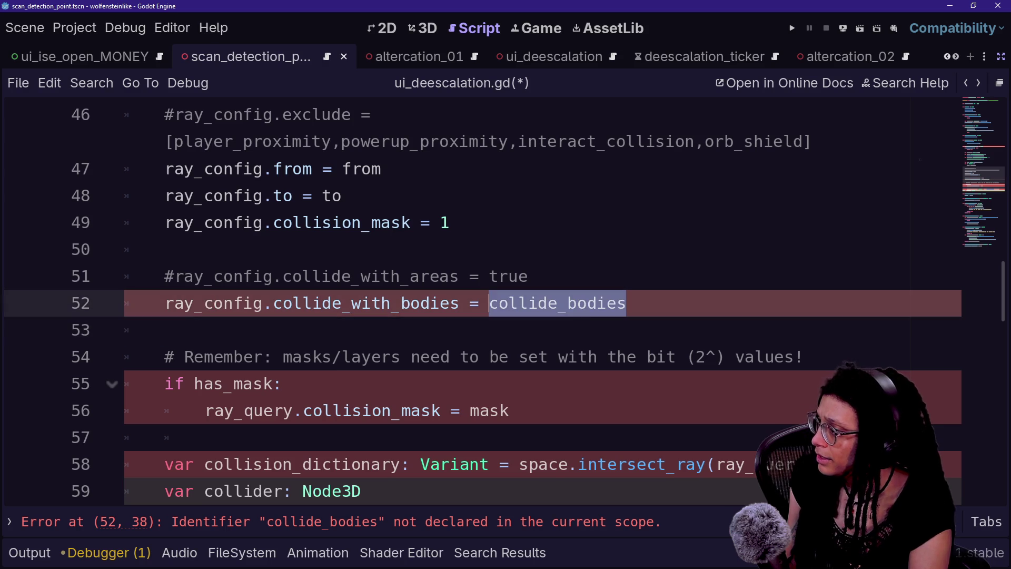
type("true")
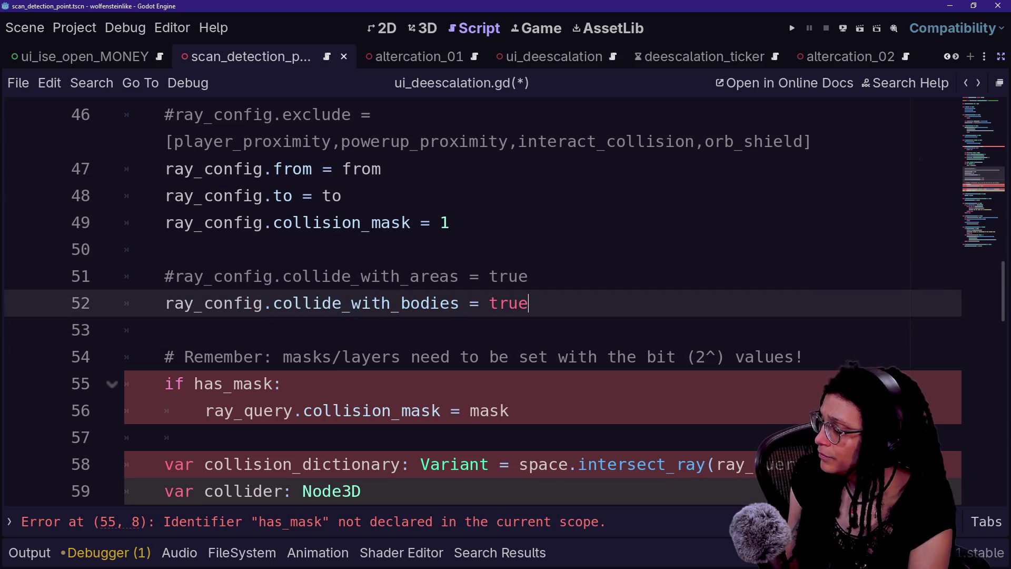
Save the script with the updated ray_config lines.
key("Down")
scroll(505, 305, "down", 3)
key("shift+Down")
key("shift+Down")
key("shift+End")
left_click(520, 275)
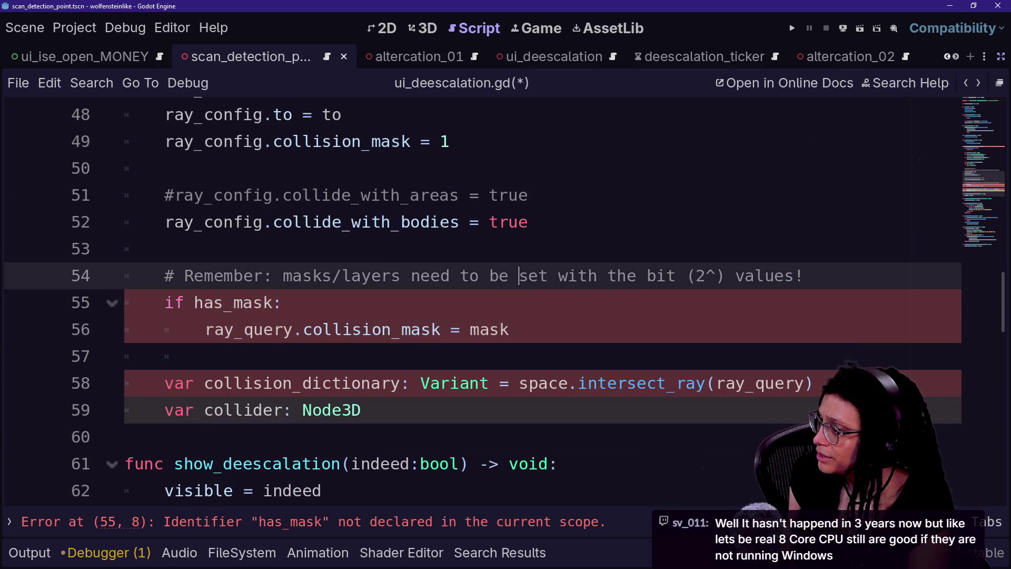
key("ctrl+s")
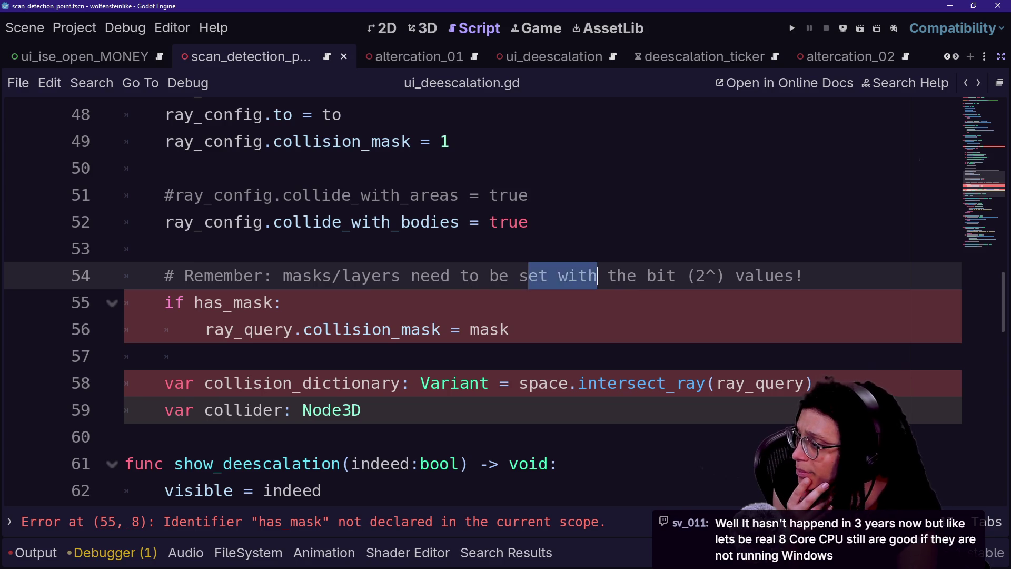
Delete the leftover if has_mask block that sets the collision mask.
left_click(284, 302)
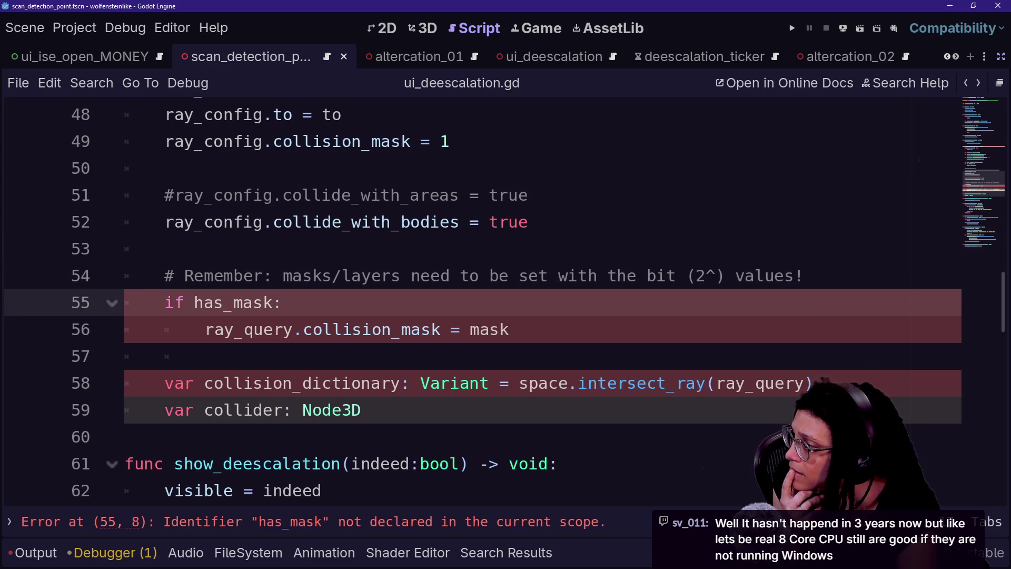
mouse_move(509, 329)
left_mouse_down()
mouse_move(368, 303)
mouse_move(805, 275)
left_mouse_up()
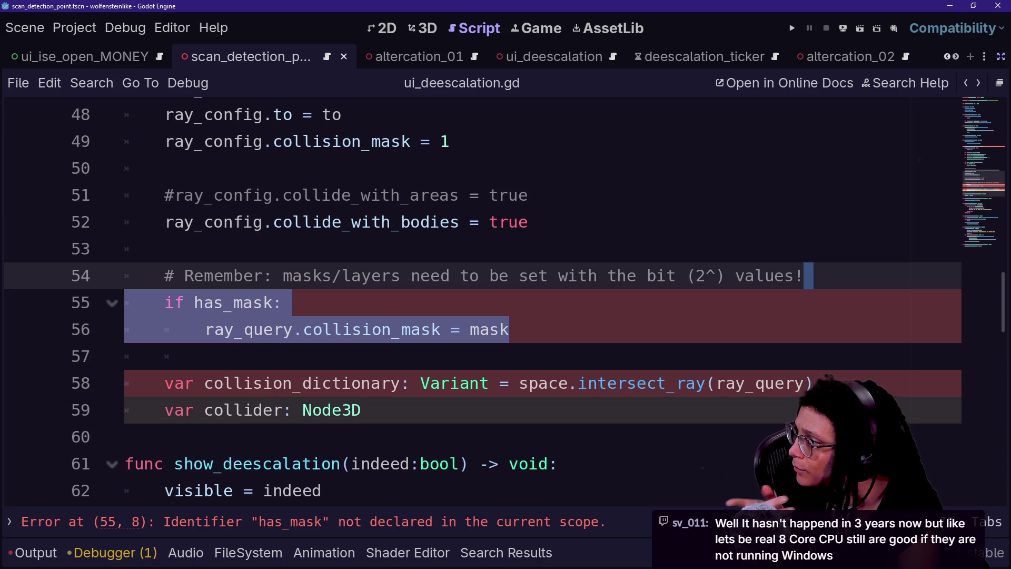
left_click_drag(451, 141, 274, 141)
left_click_drag(352, 141, 214, 141)
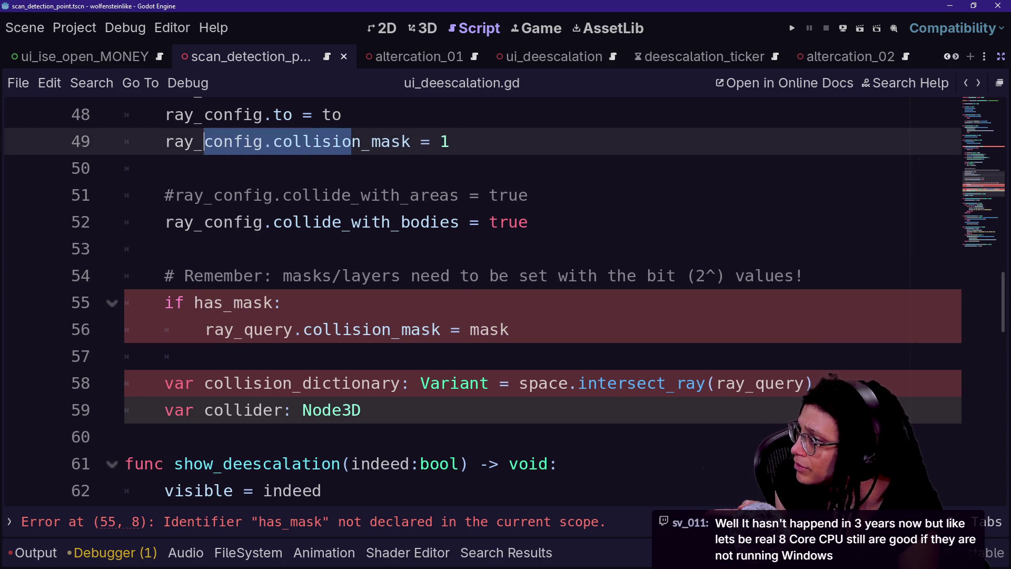
double_click(295, 141)
left_click(164, 168)
left_click(203, 356)
mouse_move(509, 329)
left_mouse_down()
mouse_move(285, 302)
mouse_move(806, 275)
left_mouse_up()
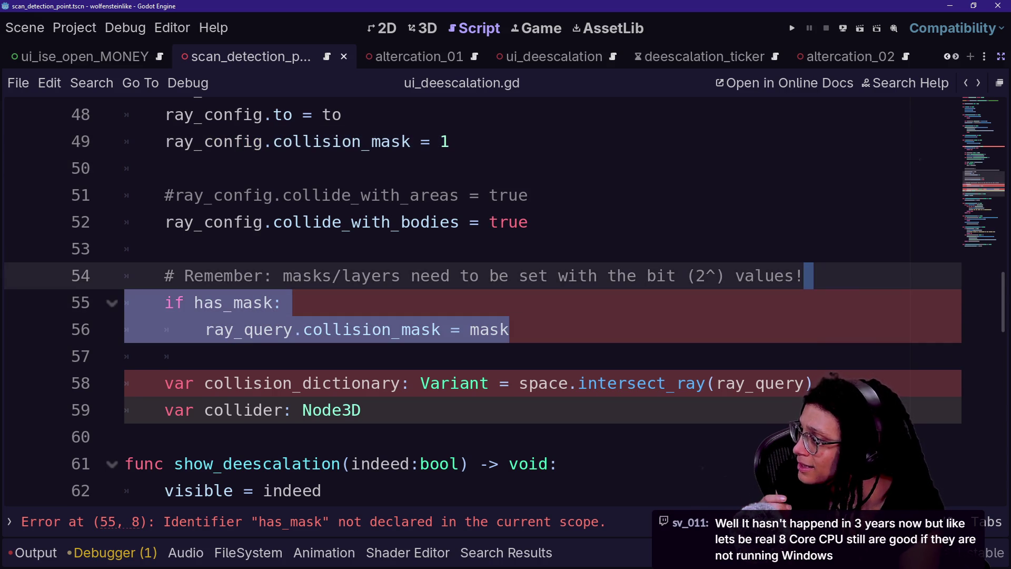
key("BackSpace")
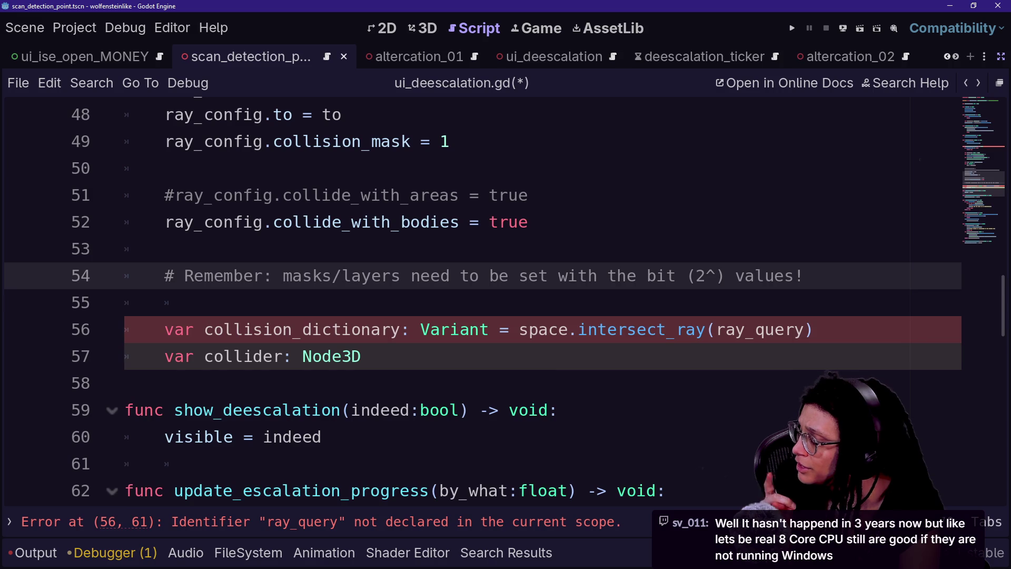
Replace the ray_query argument of intersect_ray with ray_config.
key("Down")
key("Down")
key("shift+Up")
key("Left")
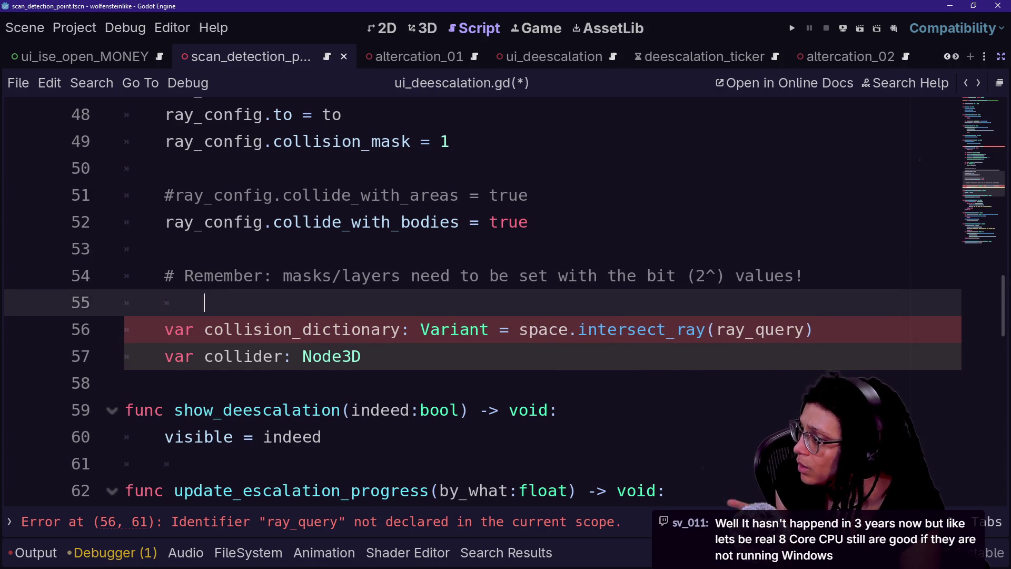
left_click(559, 330)
left_click(372, 329)
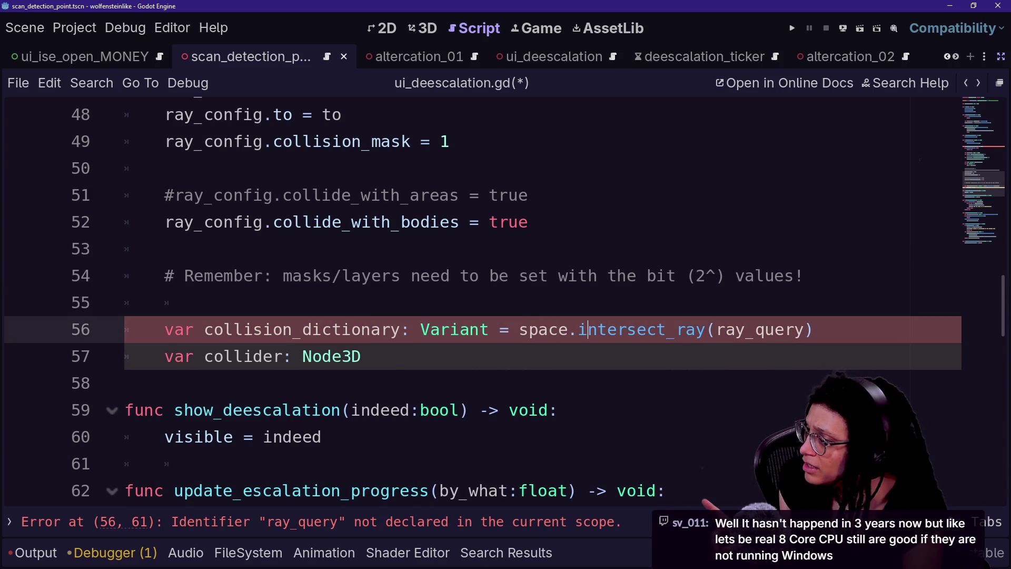
left_click(361, 356)
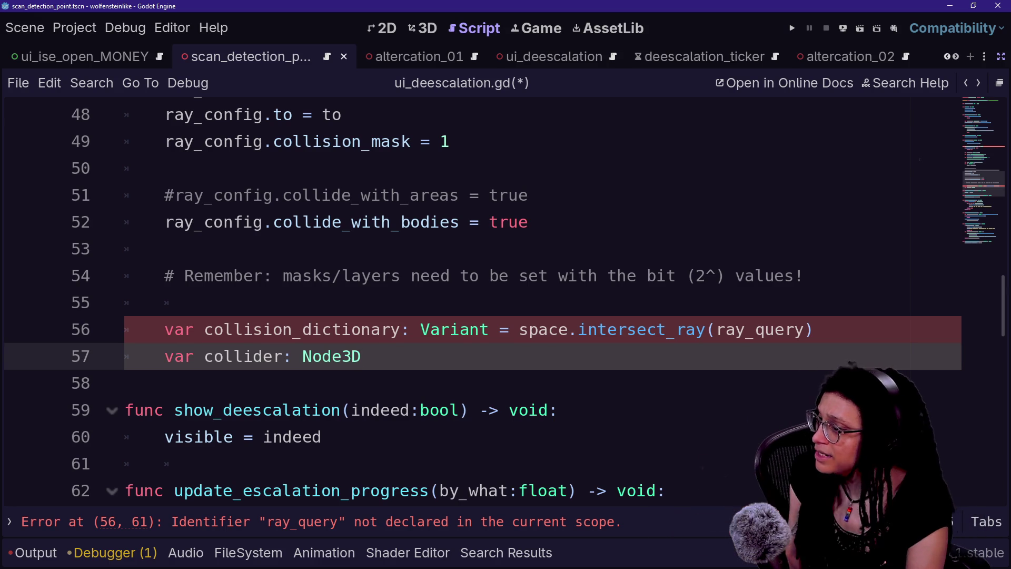
double_click(758, 330)
key("BackSpace")
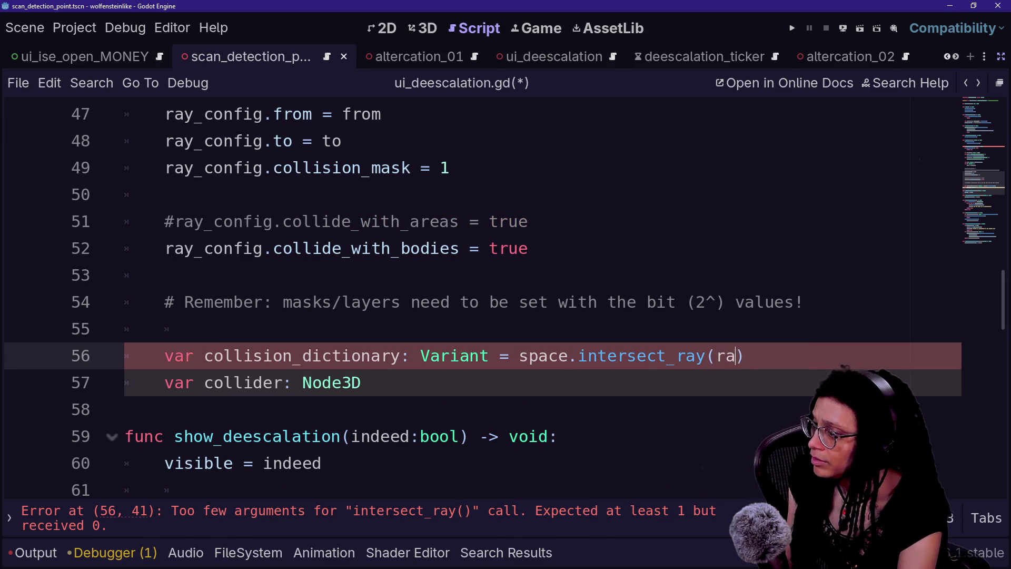
type("y_con")
key("Return")
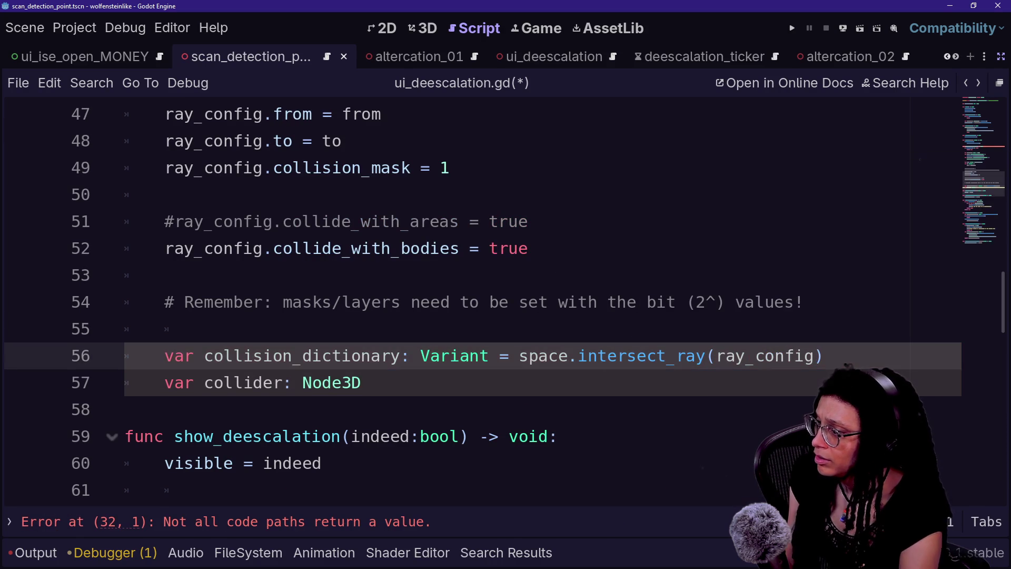
Undo an accidental move of the intersect_ray text and go to the end of the collider declaration.
left_click_drag(209, 329, 579, 355)
mouse_move(579, 356)
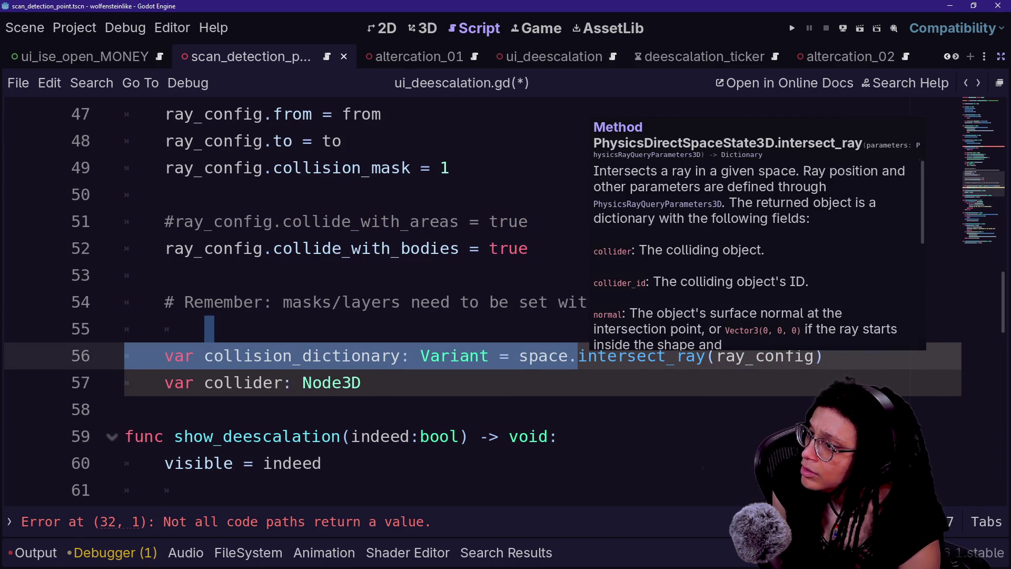
left_click(361, 383)
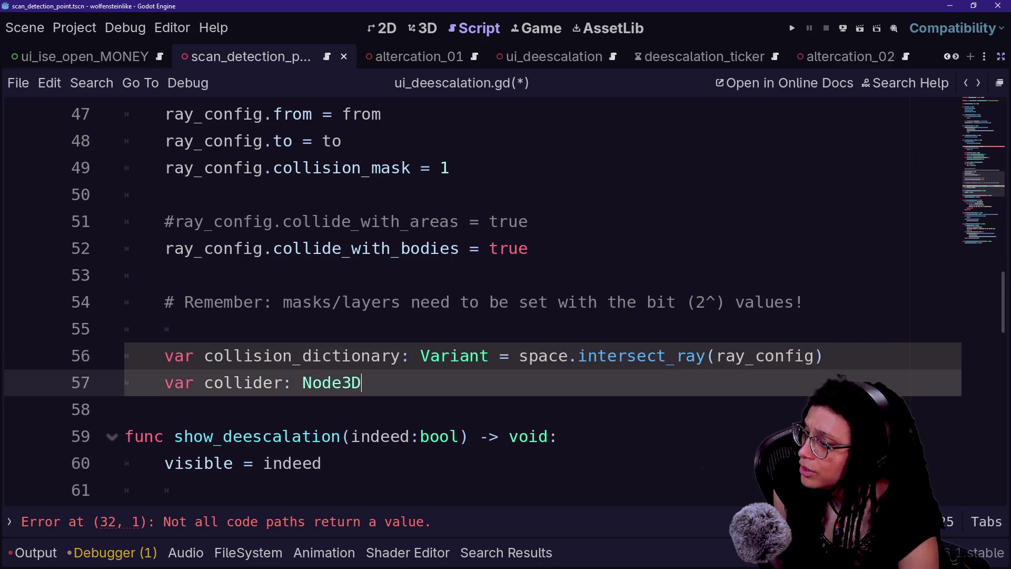
left_click(704, 356)
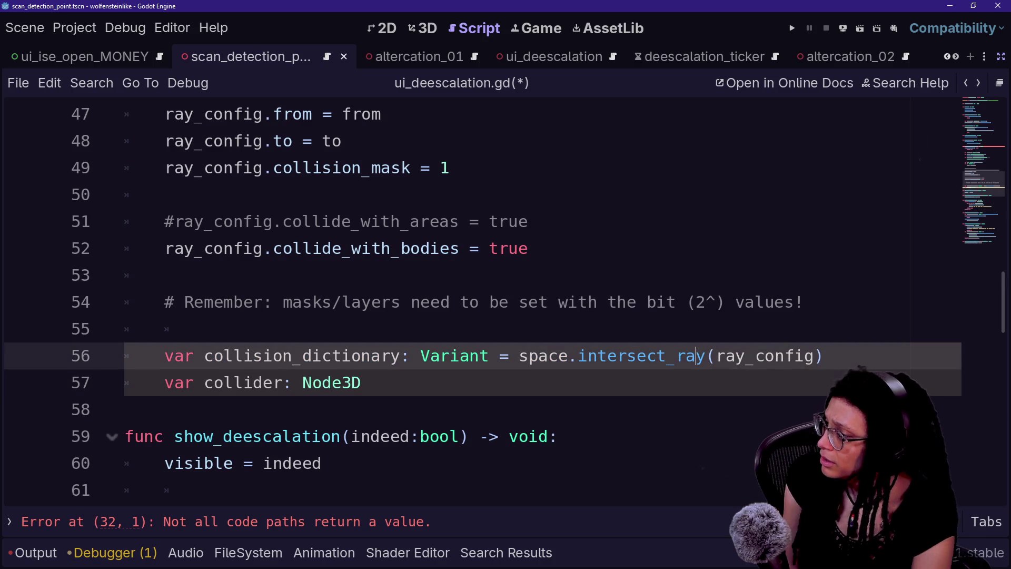
mouse_move(499, 357)
left_mouse_down()
mouse_move(744, 356)
mouse_move(720, 356)
left_mouse_up()
left_click_drag(606, 356, 204, 328)
key("ctrl+z")
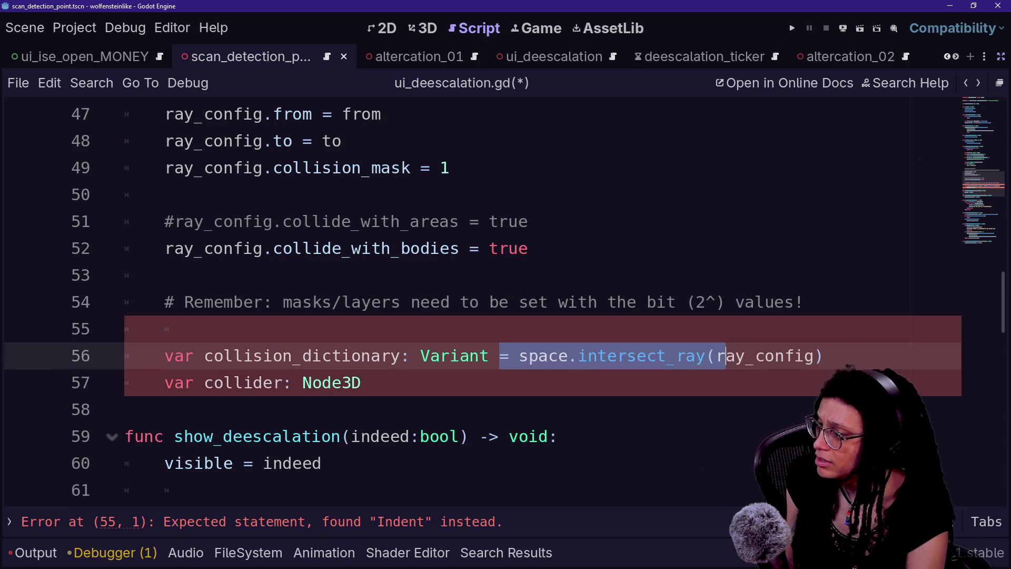
left_click(700, 356)
left_click(165, 383)
key("End")
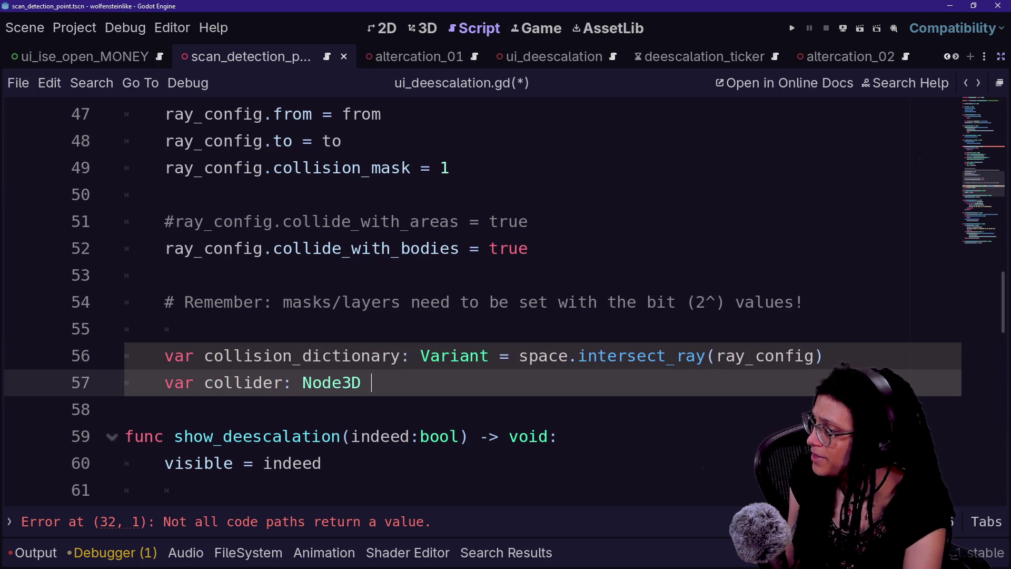
type("= \\")
Assign collider the value collision_dictionary["collider"] on a new continuation line.
key("Return")
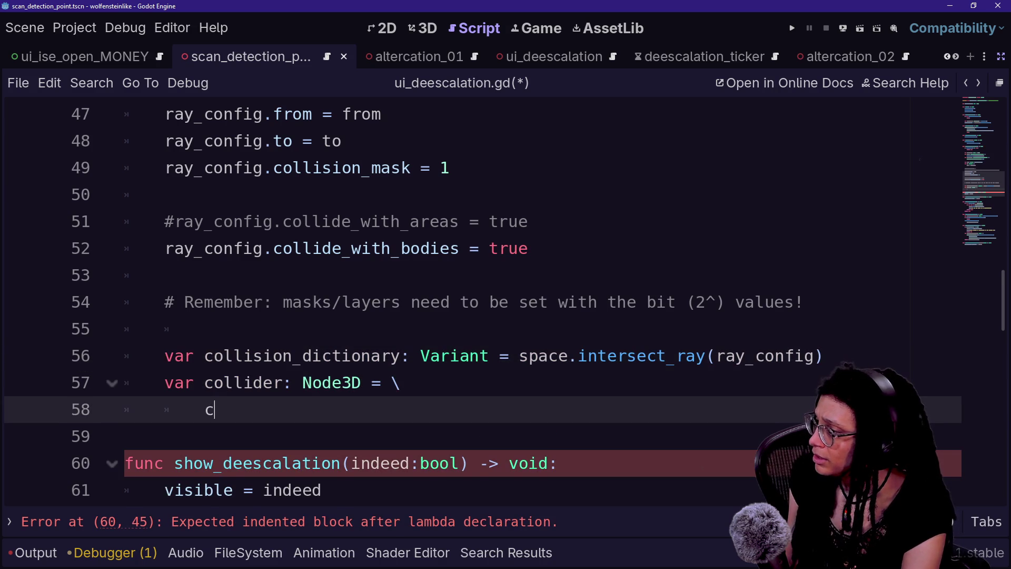
type("i")
key("BackSpace")
type("ollisio")
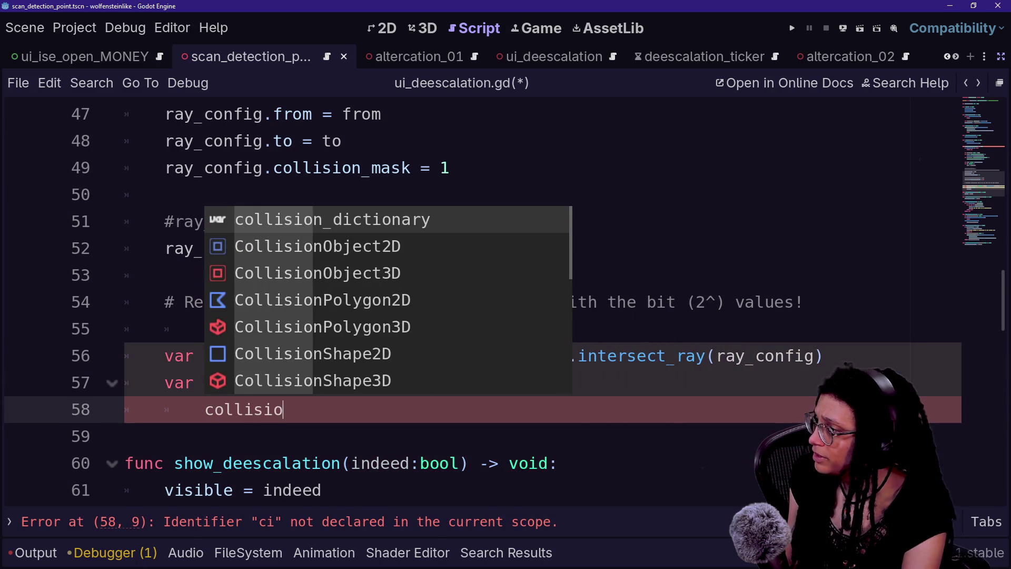
type("n")
key("Return")
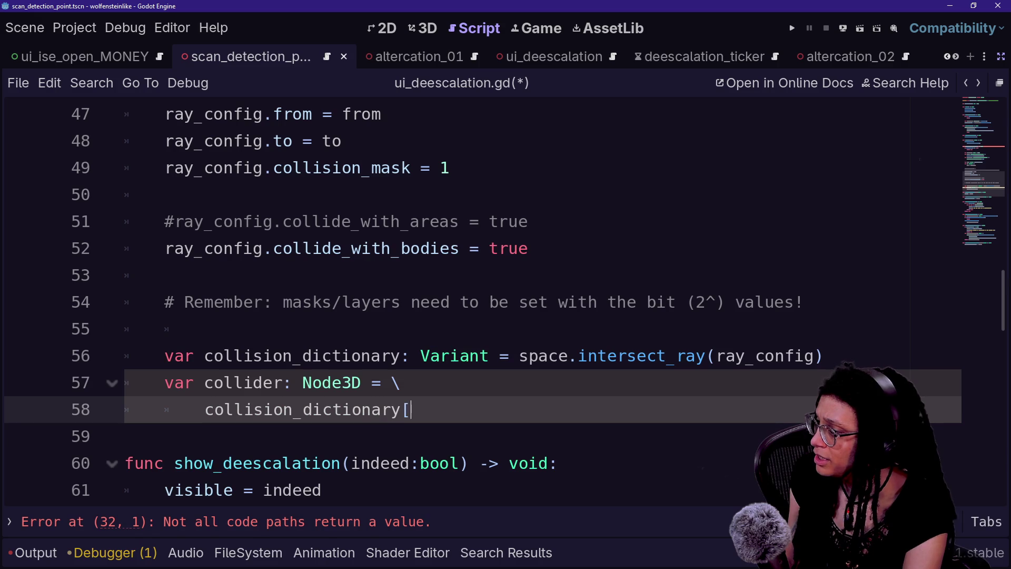
type("\"collider\"")
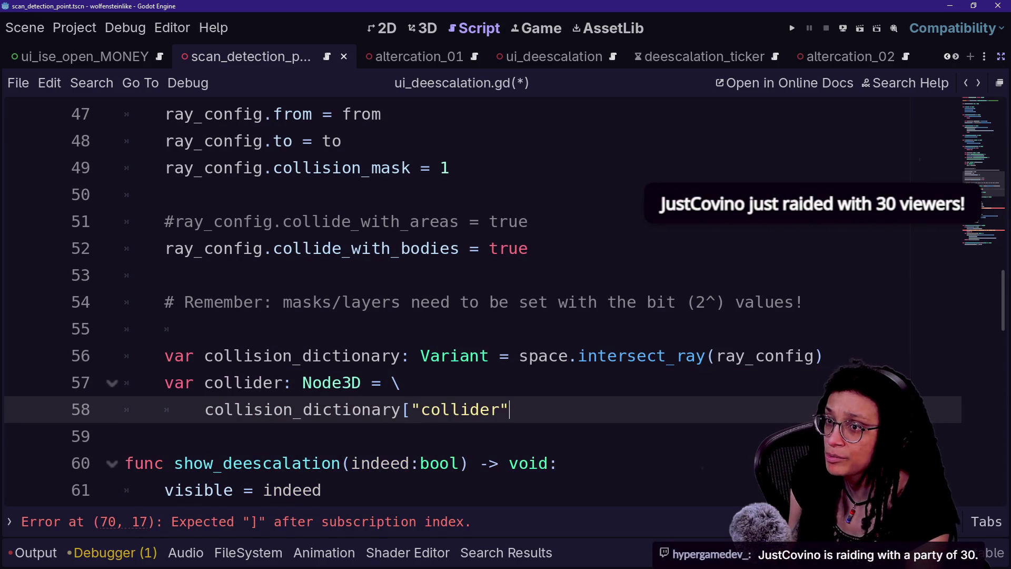
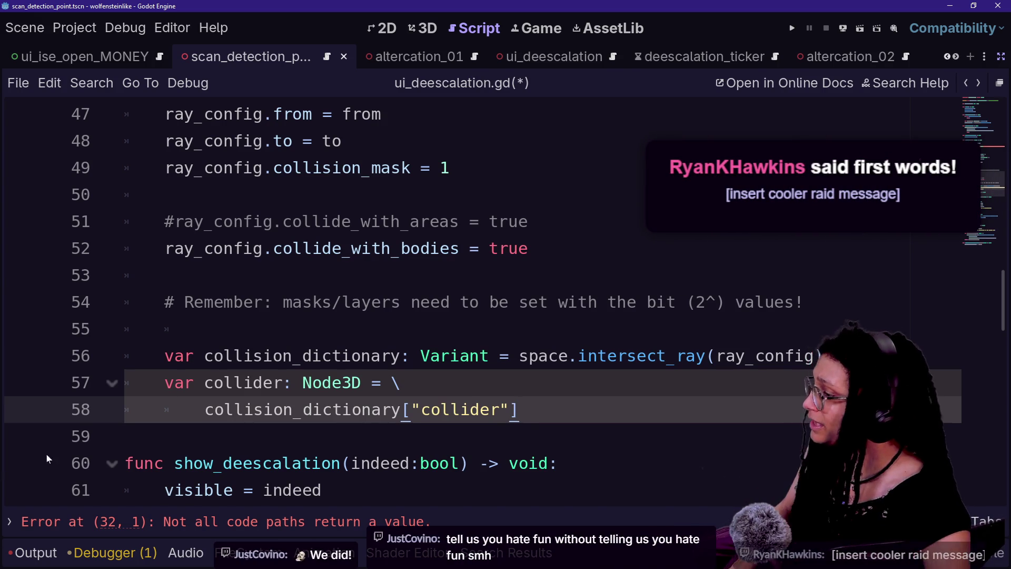
Leave the Godot script for Firefox, close the Startpage results window and move to YouTube.
key("Up")
key("Up")
key("Up")
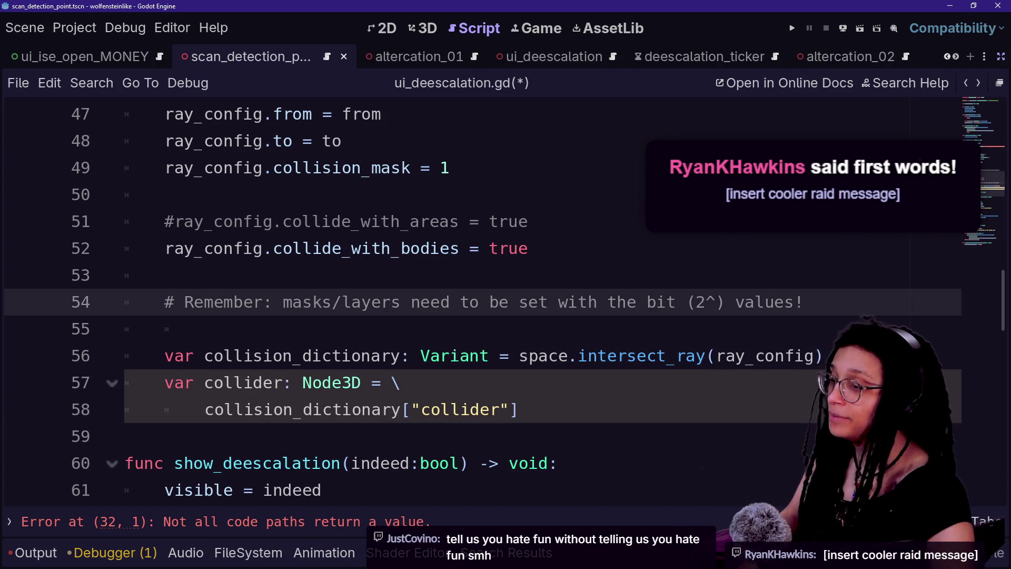
key("alt+Tab")
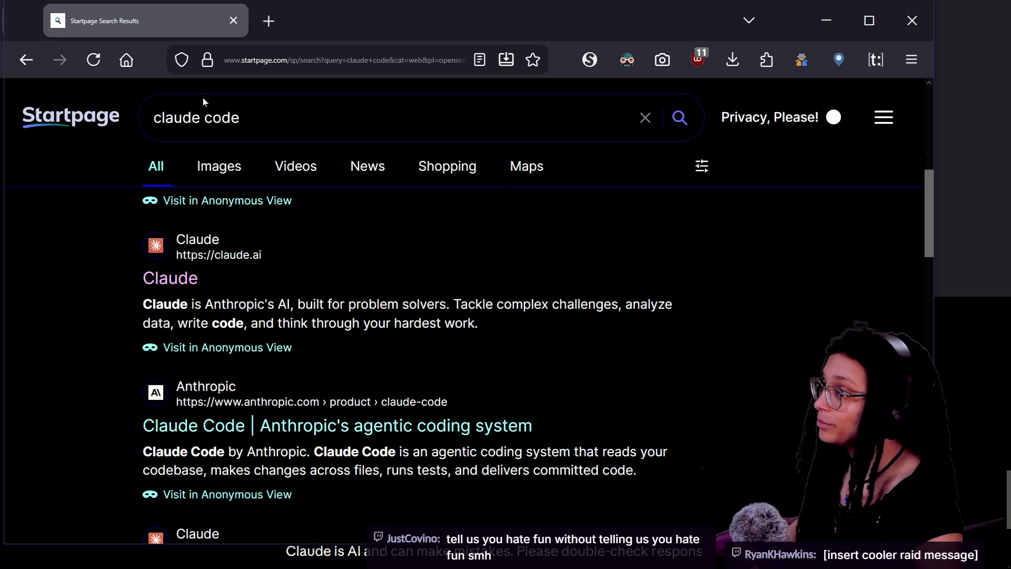
left_click_drag(506, 13, 530, 28)
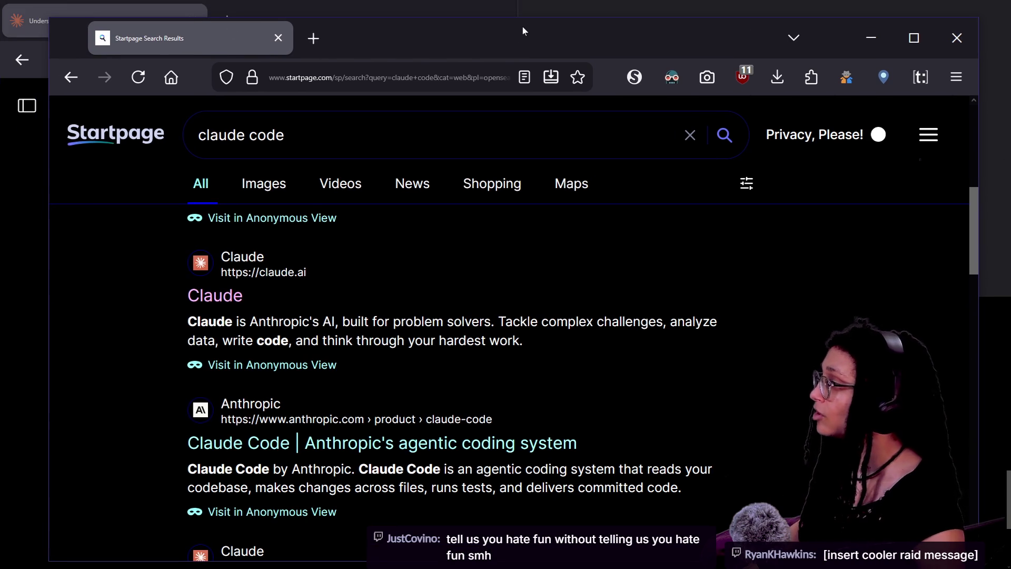
left_click(279, 38)
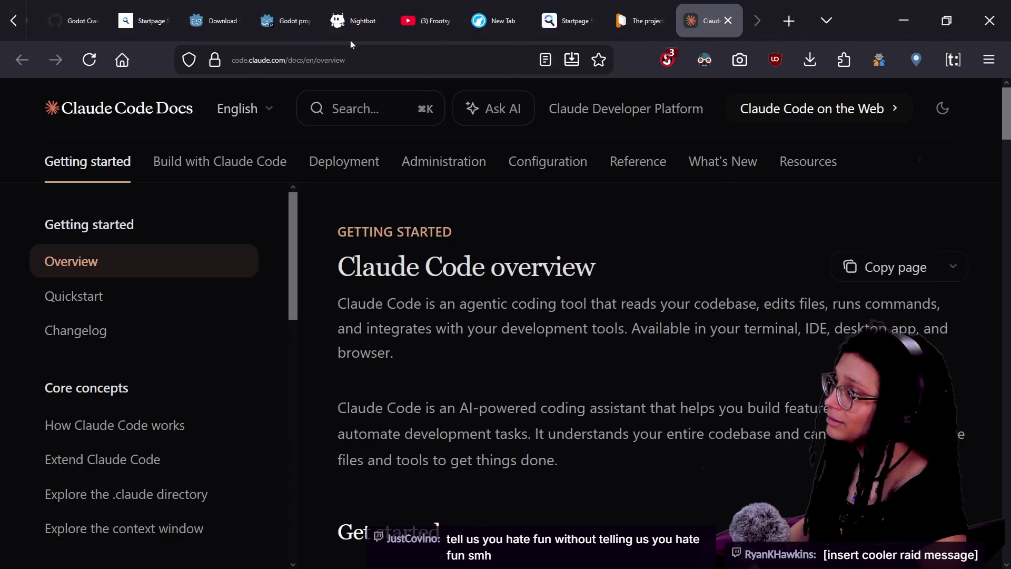
left_click(421, 21)
Search YouTube for 'justcovino' and open the JustCovino channel page.
left_click(369, 104)
type("just c")
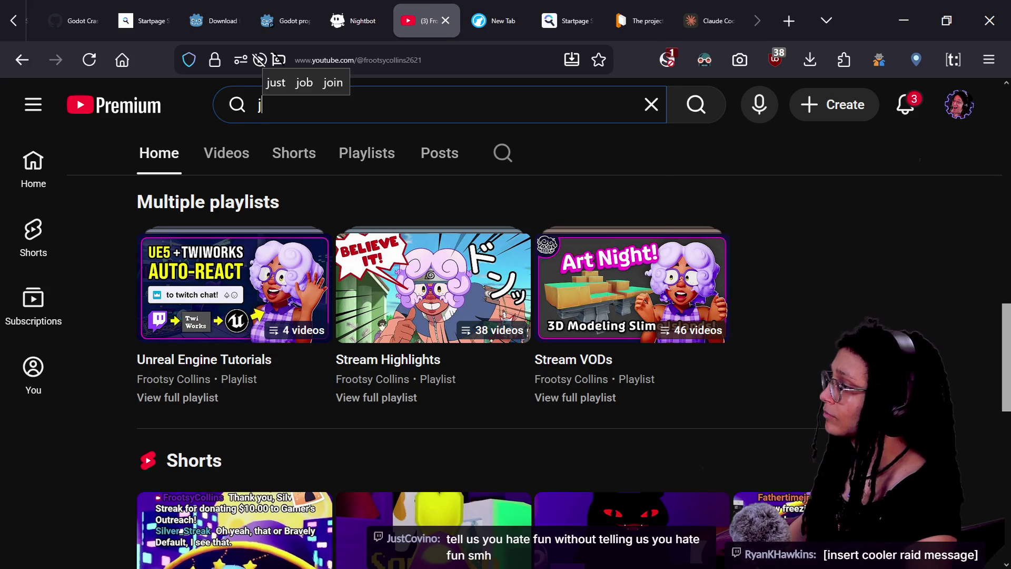
key("BackSpace")
key("BackSpace")
type("covino")
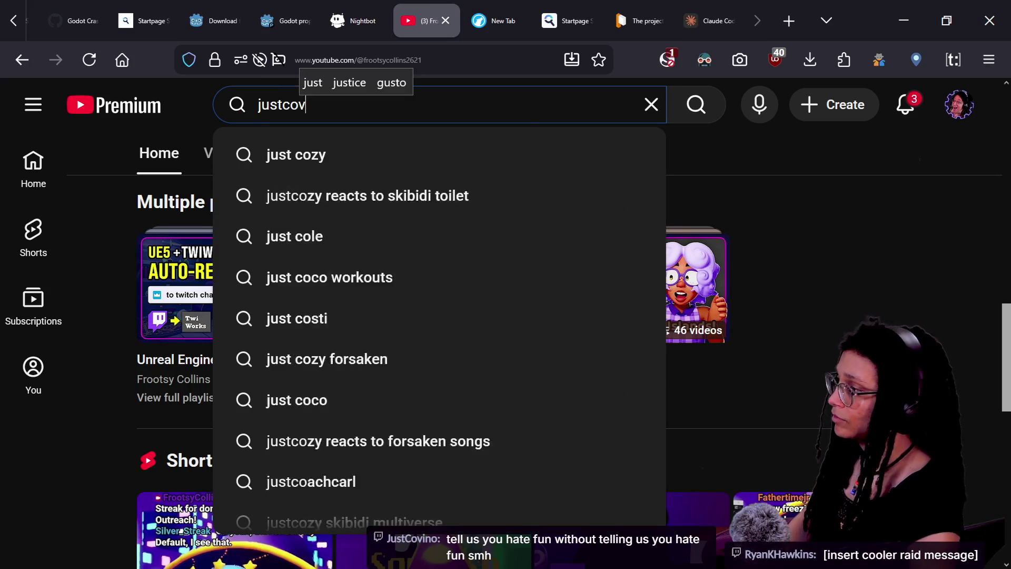
key("Return")
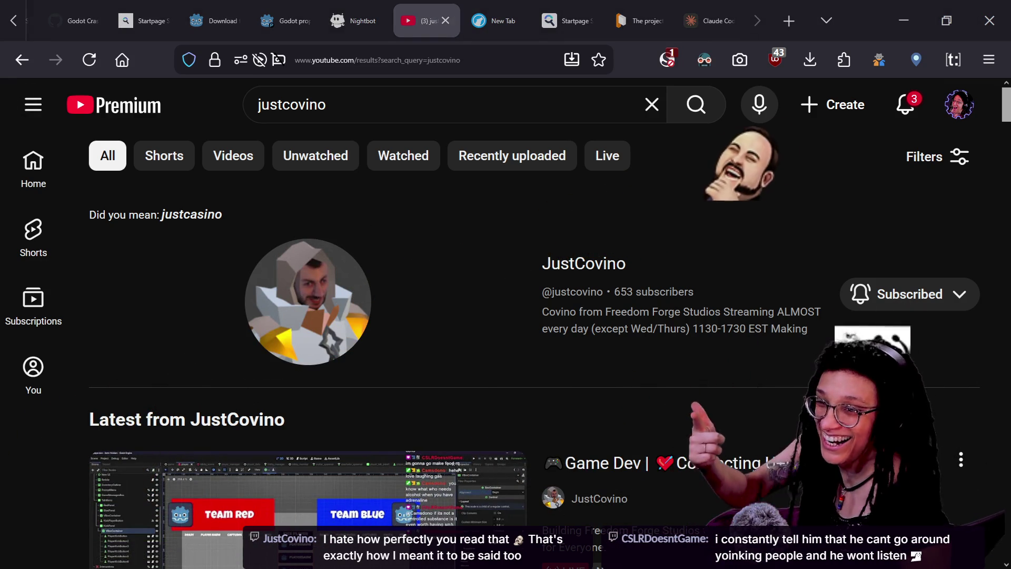
left_click(580, 265)
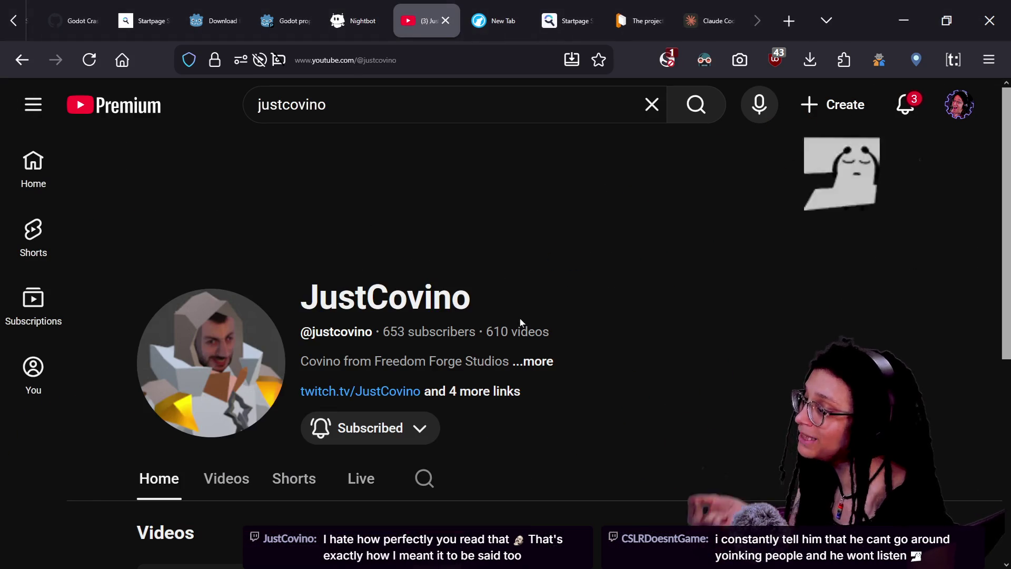
scroll(417, 339, "down", 5)
scroll(418, 339, "down", 2)
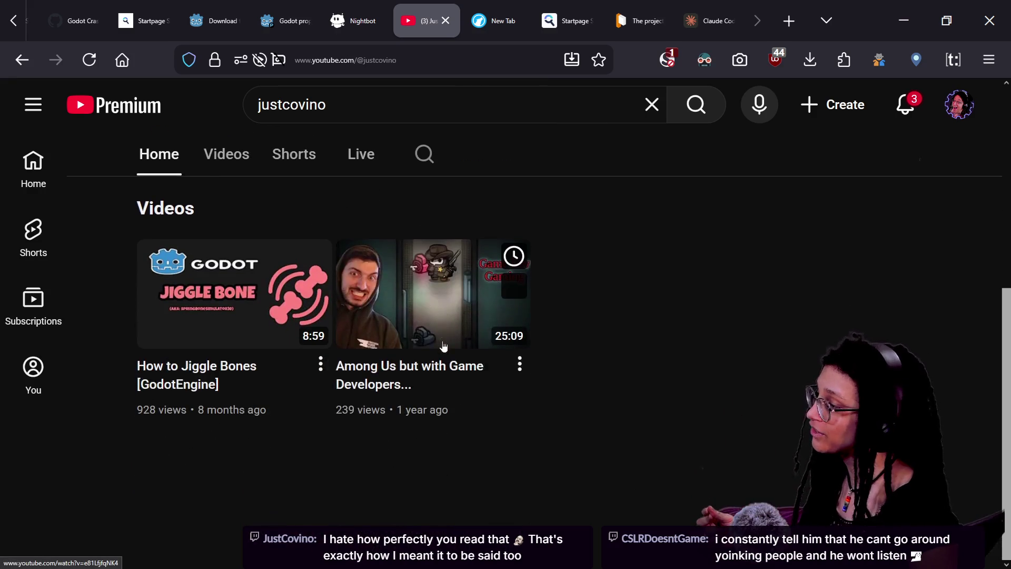
scroll(558, 380, "up", 6)
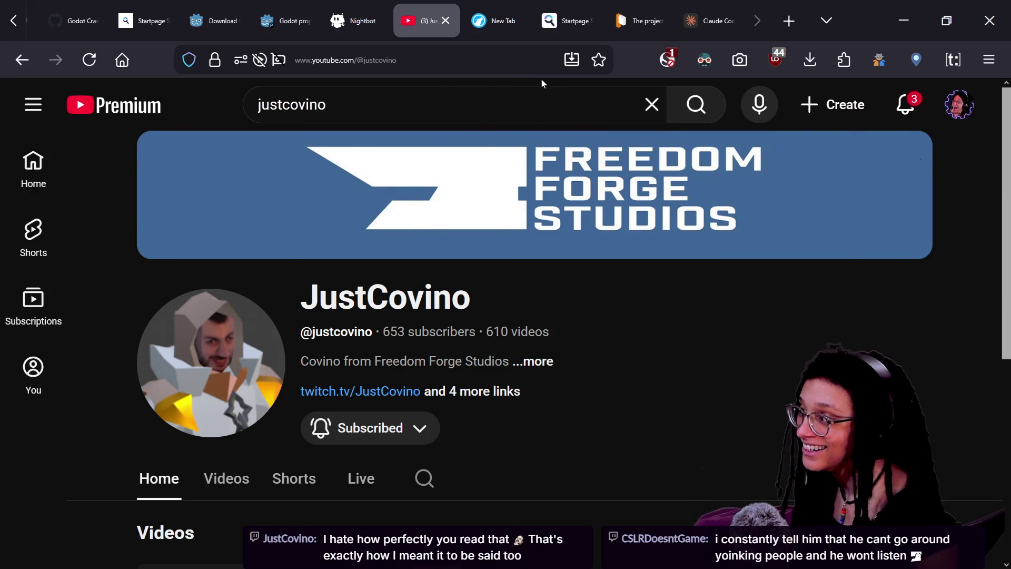
Copy the channel page address to share it, then scroll down to the Videos row.
key("/")
key("ctrl+l")
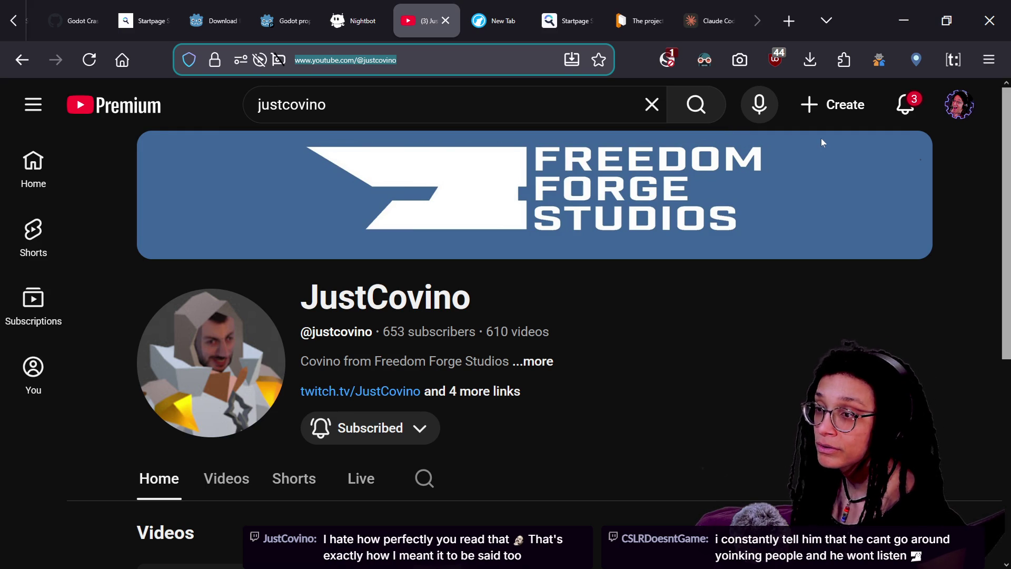
key("alt+Tab")
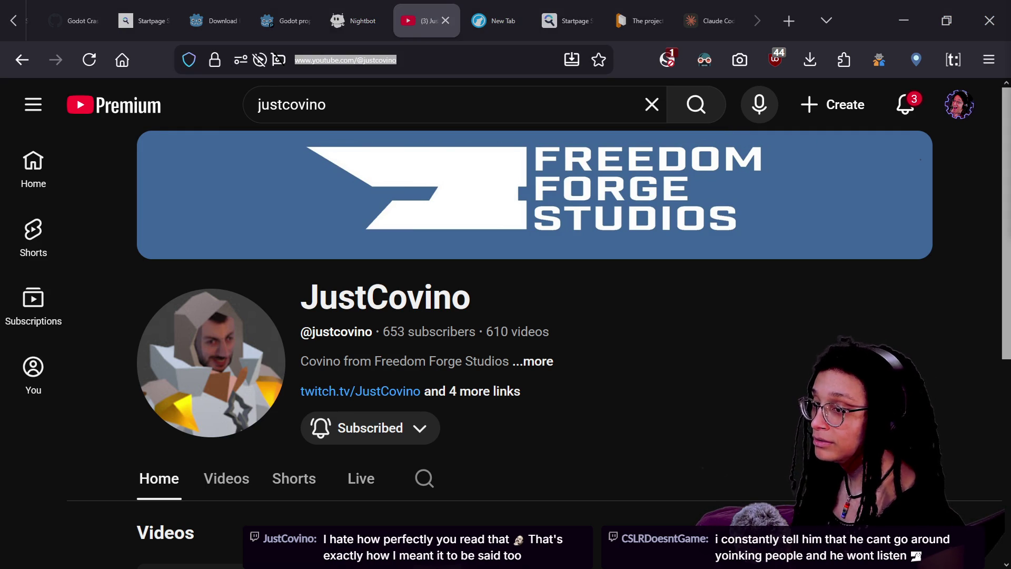
left_click(514, 461)
scroll(682, 436, "down", 3)
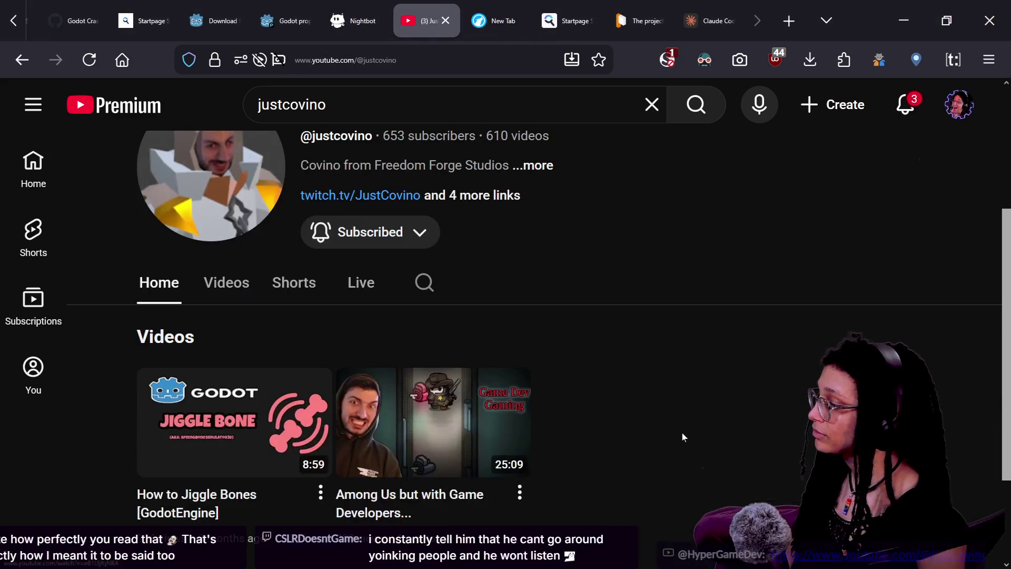
scroll(681, 436, "down", 2)
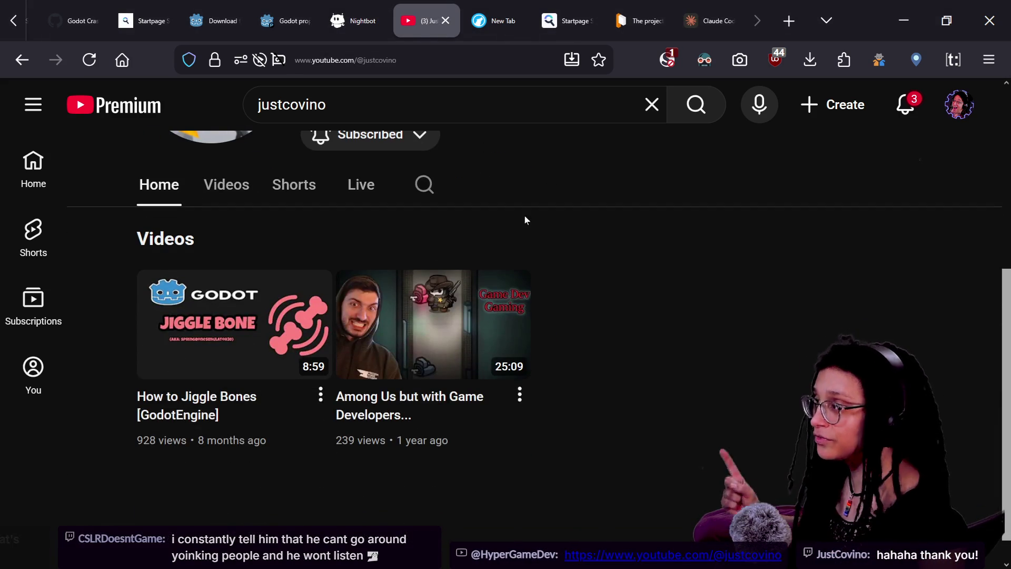
Enter twitch.tv/justcovino in the browser address bar.
key("ctrl+l")
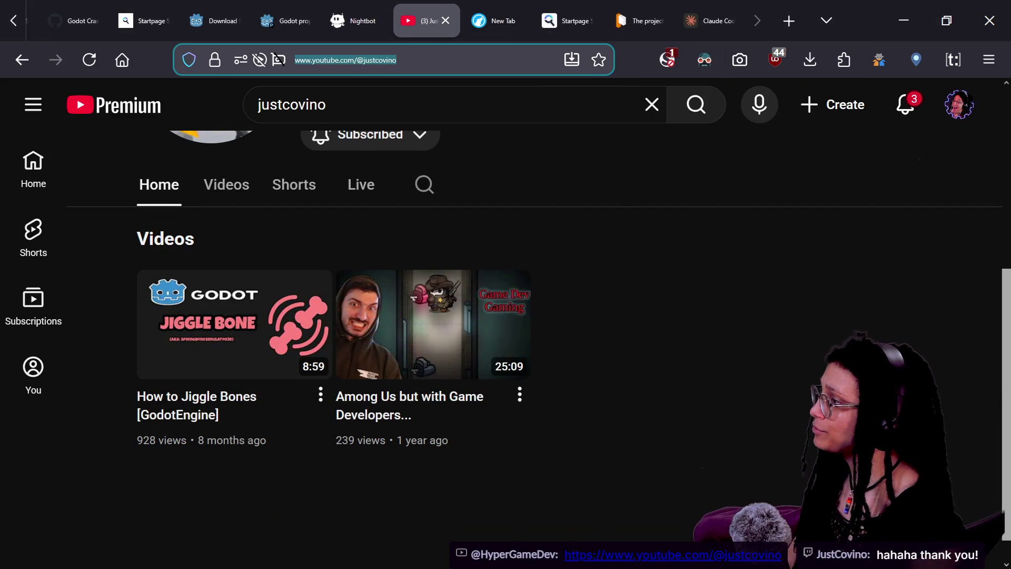
type("rt")
key("BackSpace")
key("BackSpace")
type("twitch")
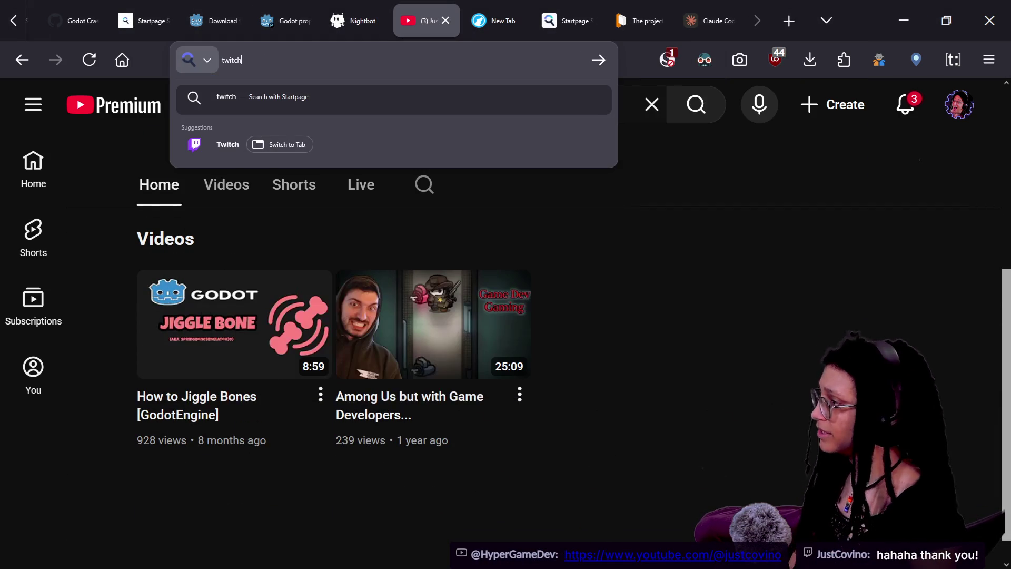
type(".tv/")
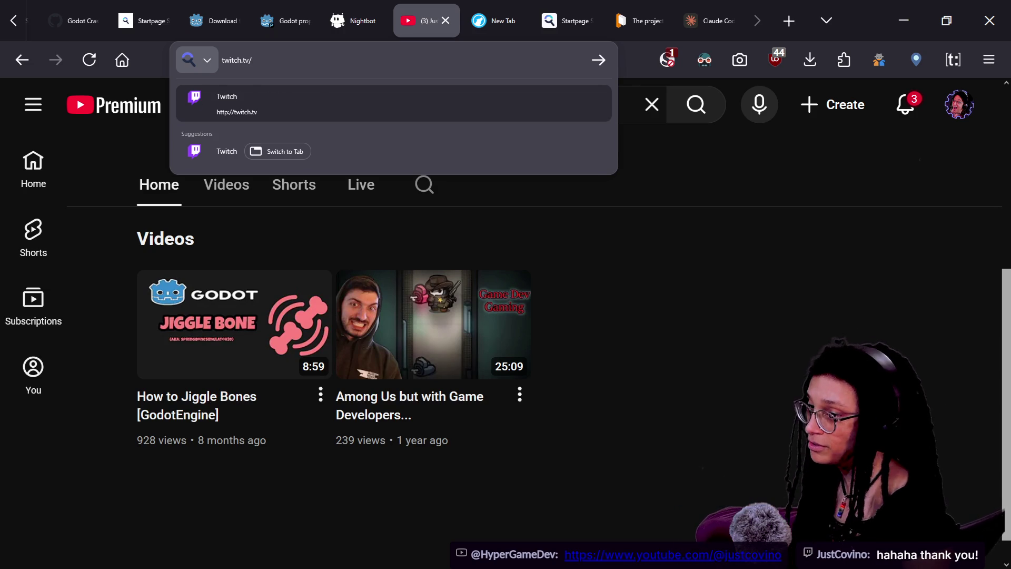
type("justcovino")
Load JustCovino's Twitch channel, open its About page and seek the broadcast to about 2:12.
key("Return")
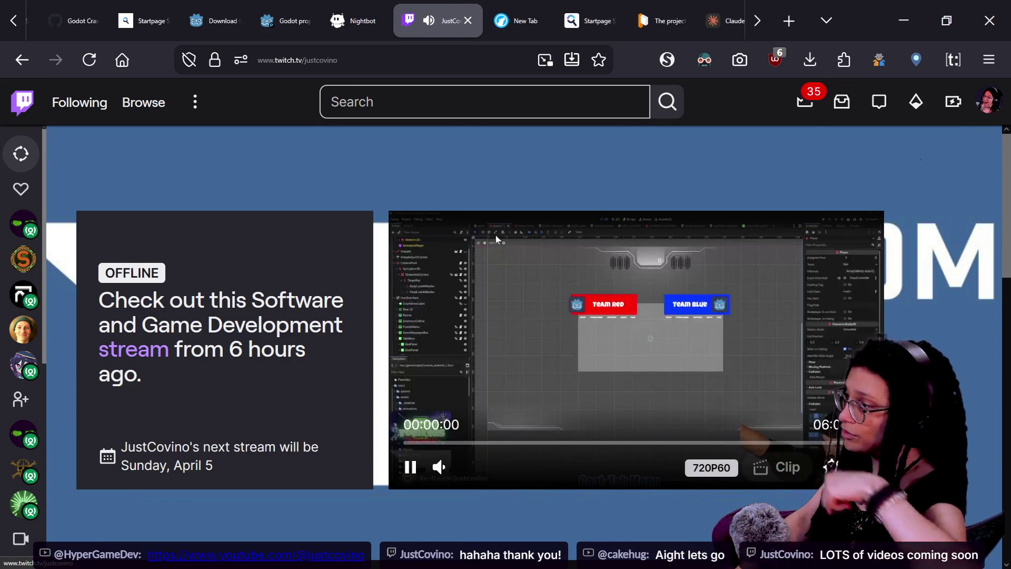
scroll(649, 352, "down", 3)
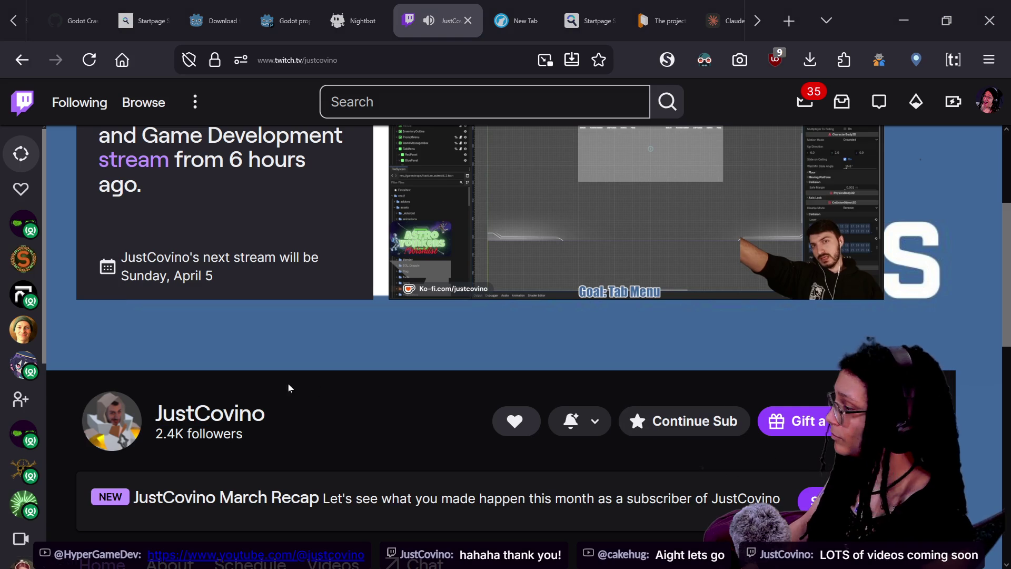
scroll(440, 392, "down", 3)
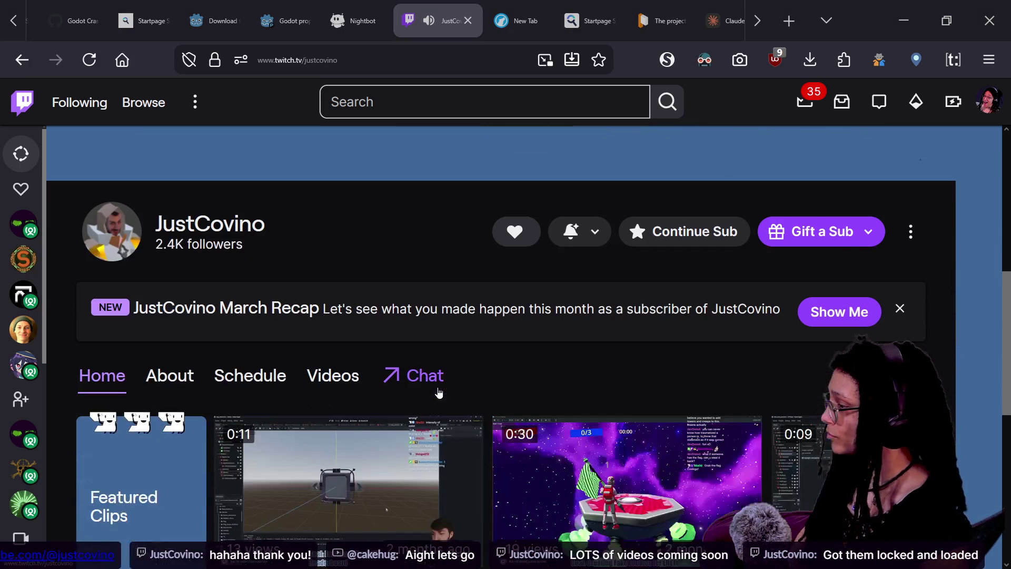
left_click(190, 380)
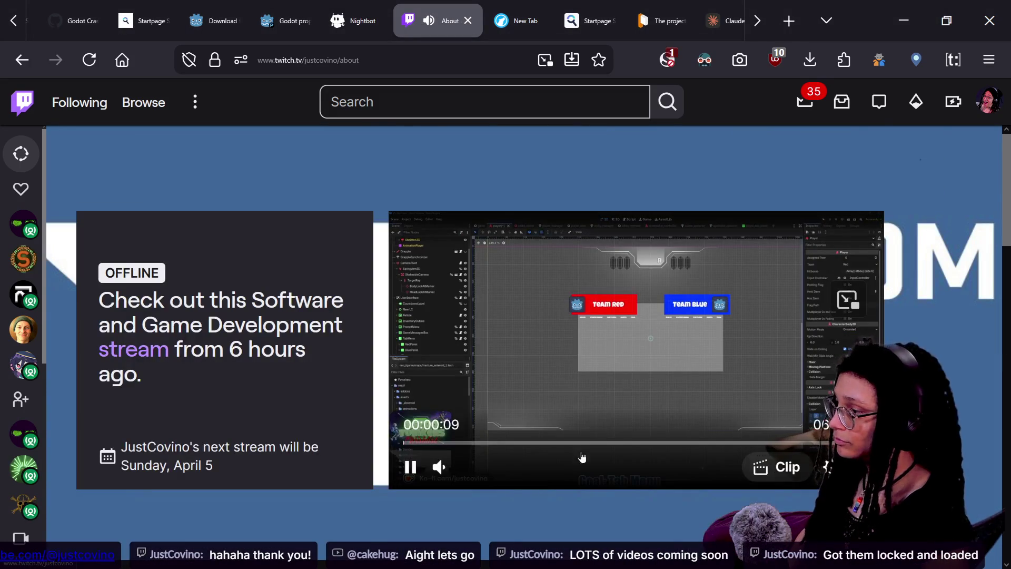
left_click(571, 442)
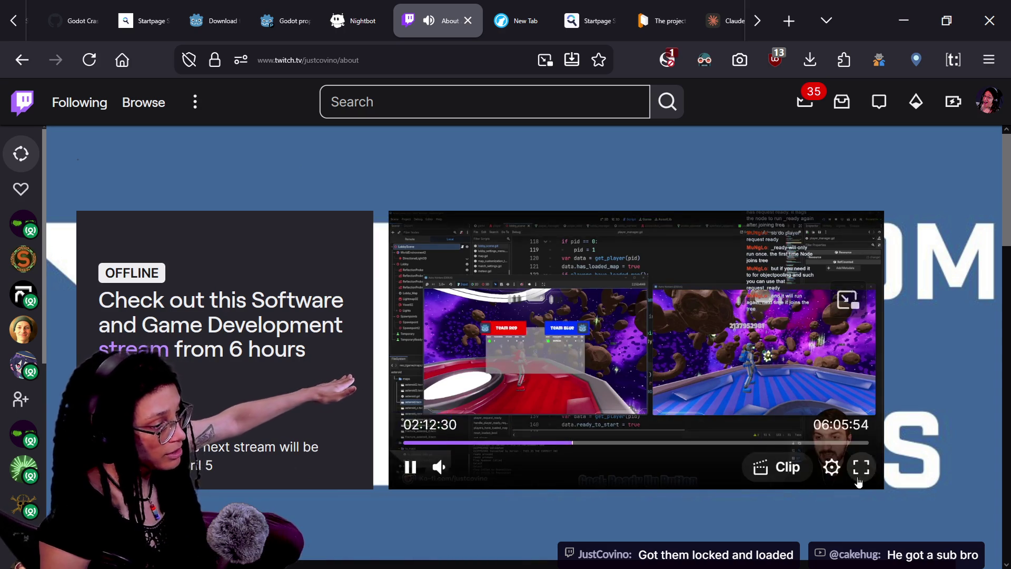
Watch the stream replay full screen and scroll down the page.
left_click(860, 467)
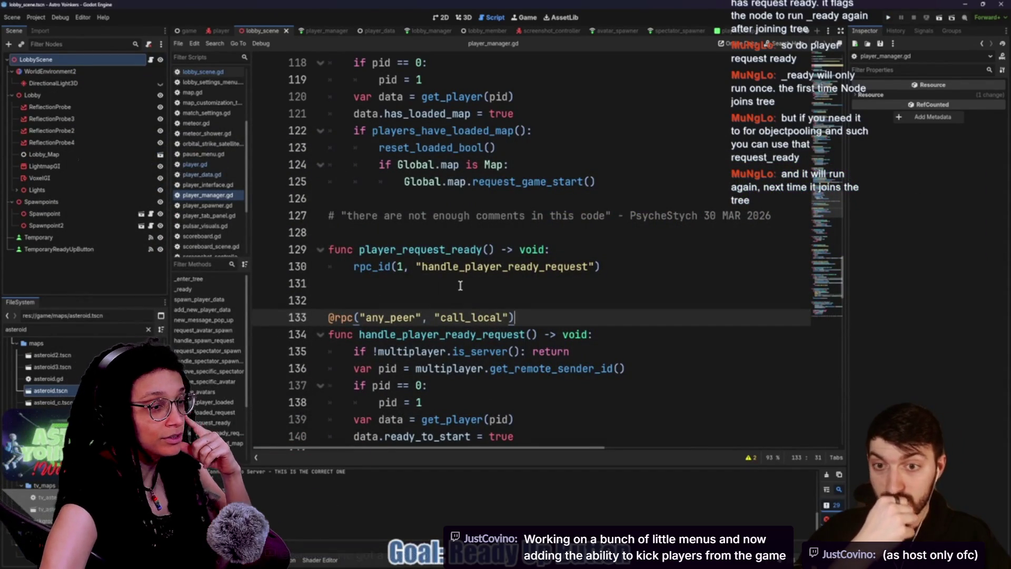
scroll(458, 284, "down", 2)
scroll(461, 285, "down", 1)
Add blank lines after the ready-request handler around line 142.
left_click(401, 311)
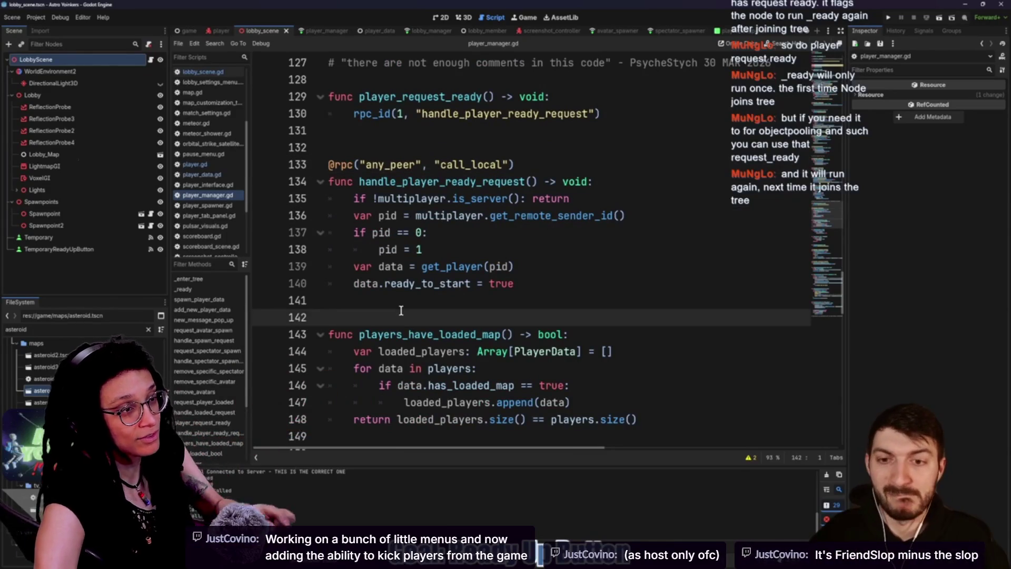
key("Return")
key("Return")
key("Return")
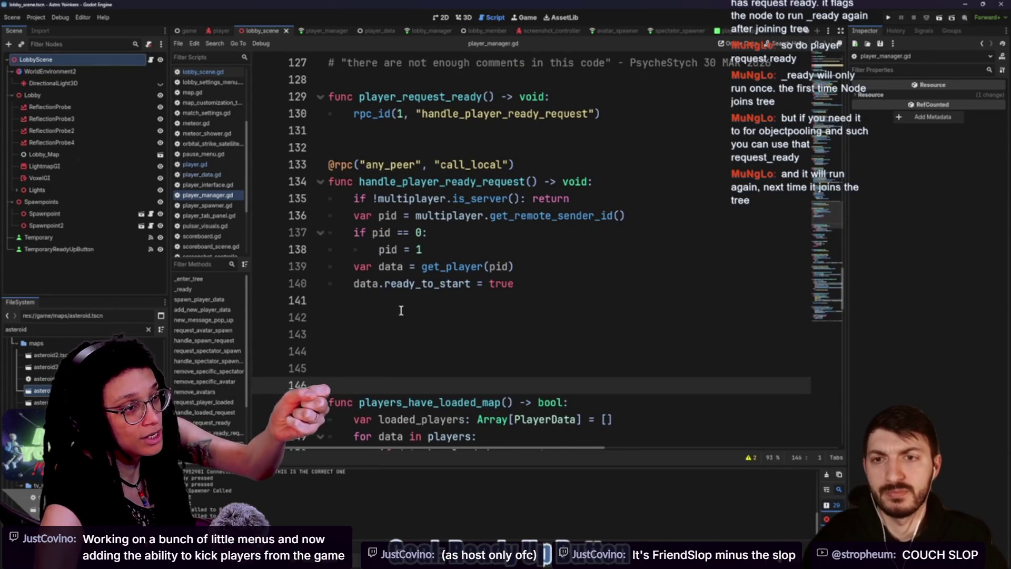
key("Up")
key("Up")
key("Up")
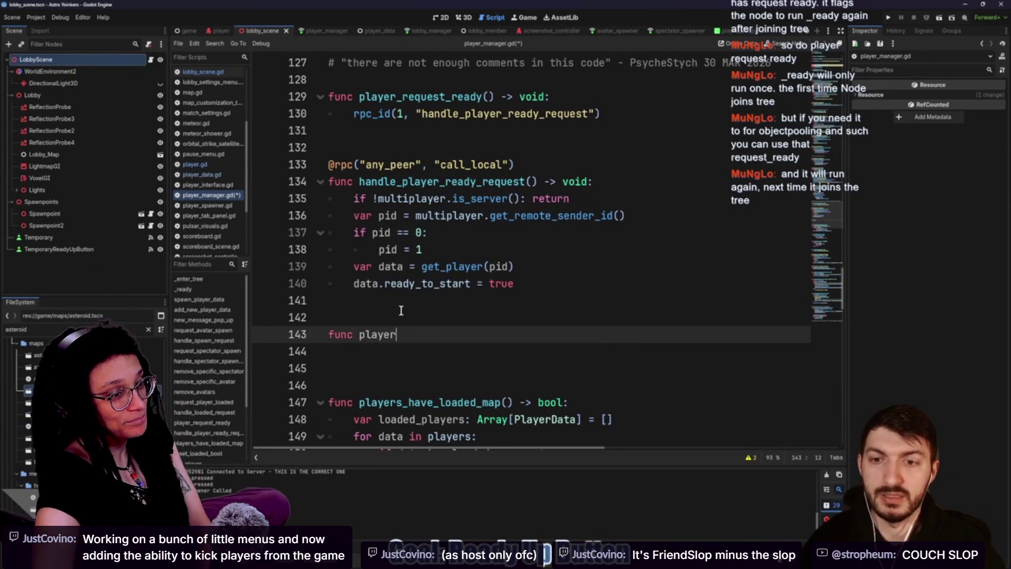
Jump the stream replay to another moment and scroll to the About section.
mouse_move(568, 509)
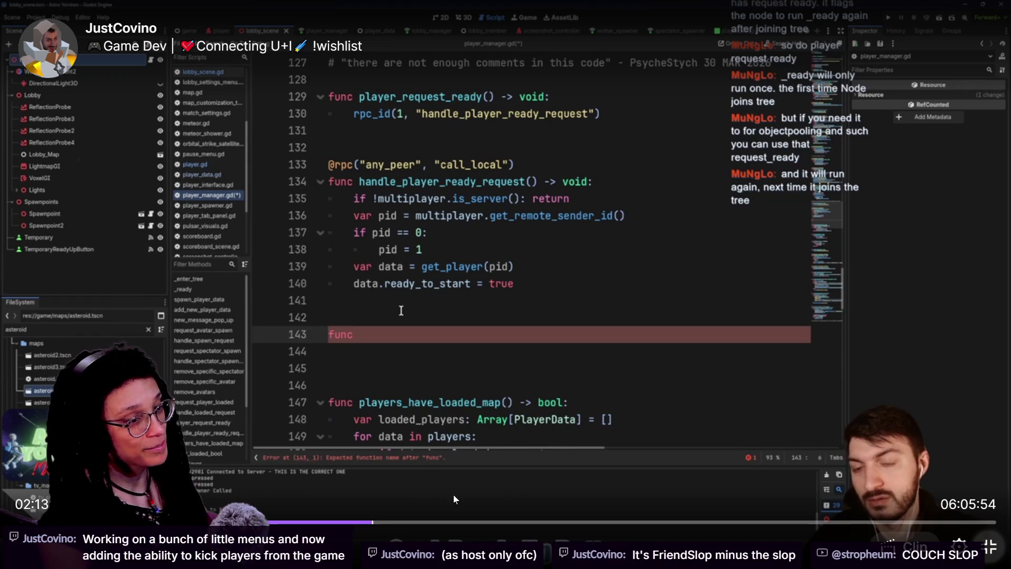
left_click(503, 522)
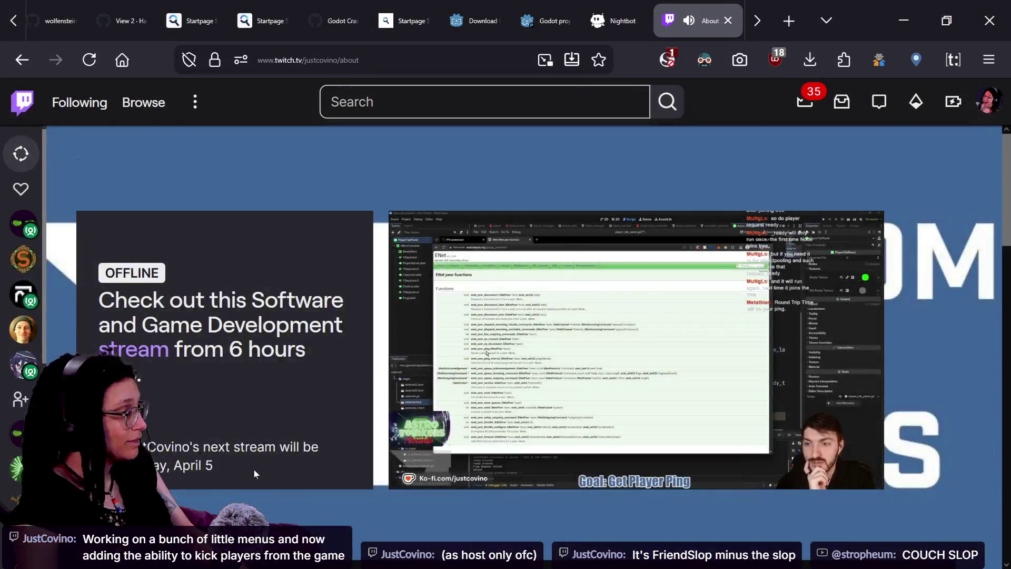
scroll(254, 469, "down", 5)
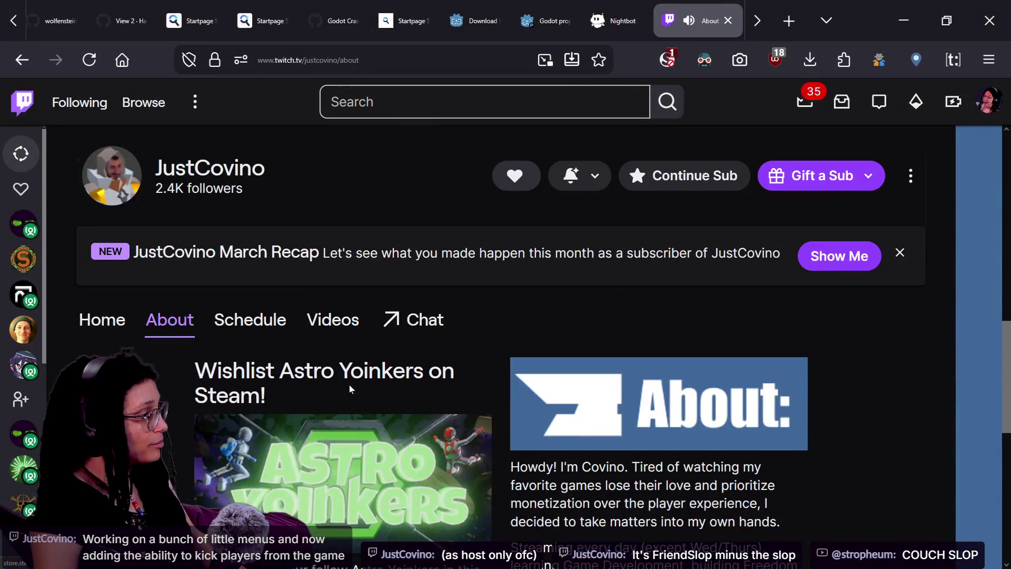
Open the Freedom Forge Studios team website in a new tab and browse it.
scroll(349, 387, "up", 2)
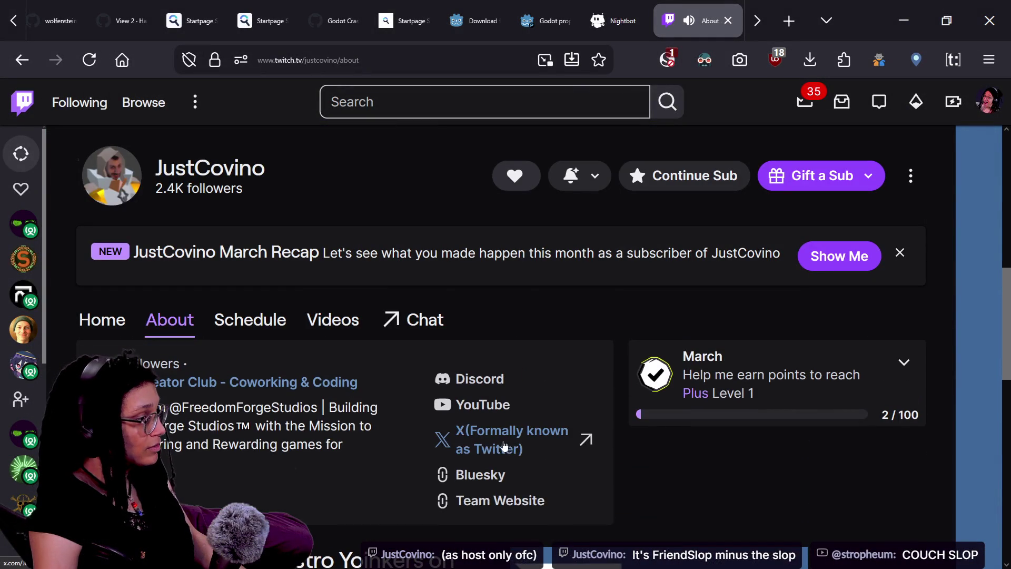
left_click(460, 501)
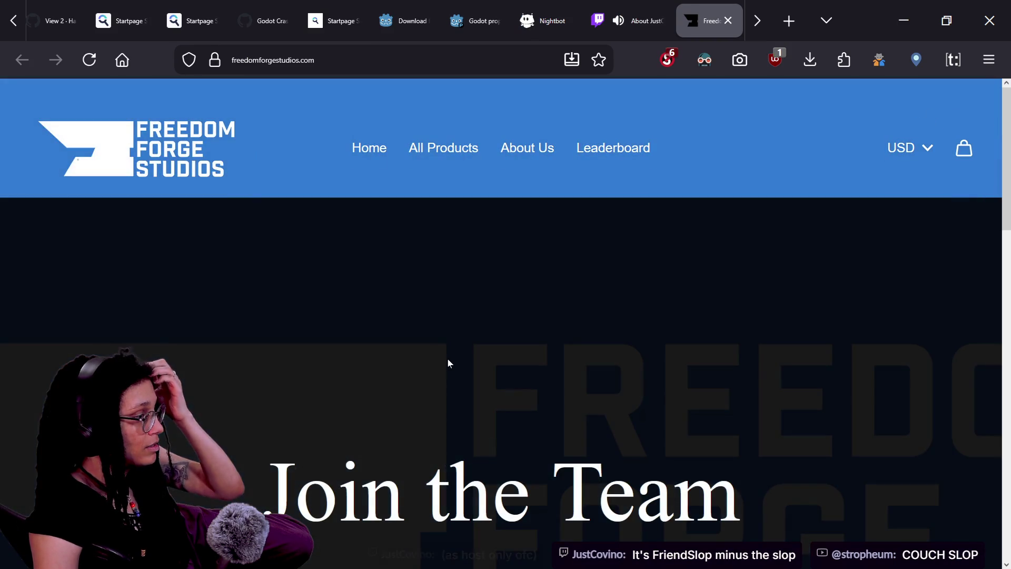
scroll(448, 359, "down", 5)
scroll(449, 363, "down", 3)
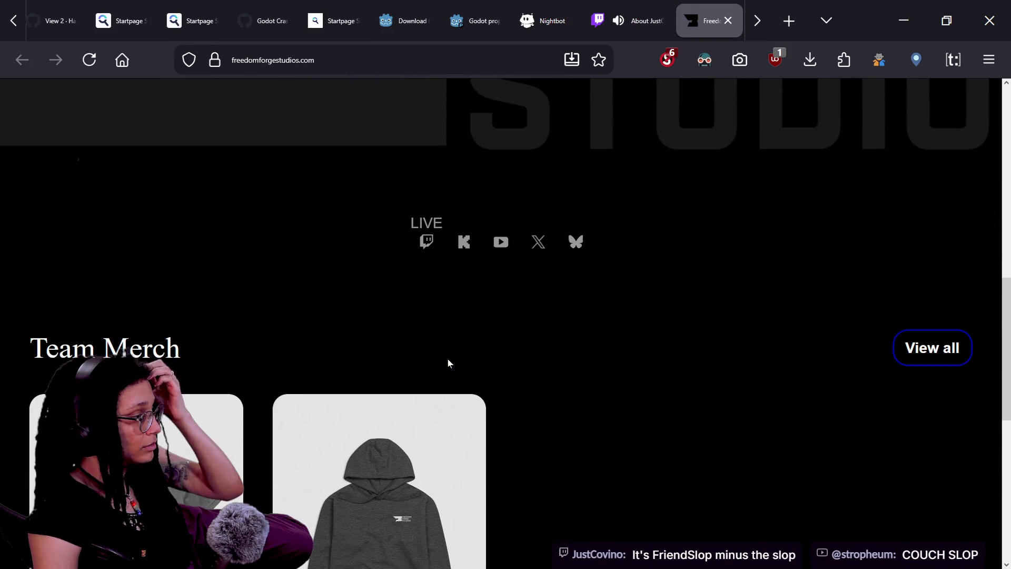
scroll(449, 364, "down", 5)
scroll(448, 363, "up", 13)
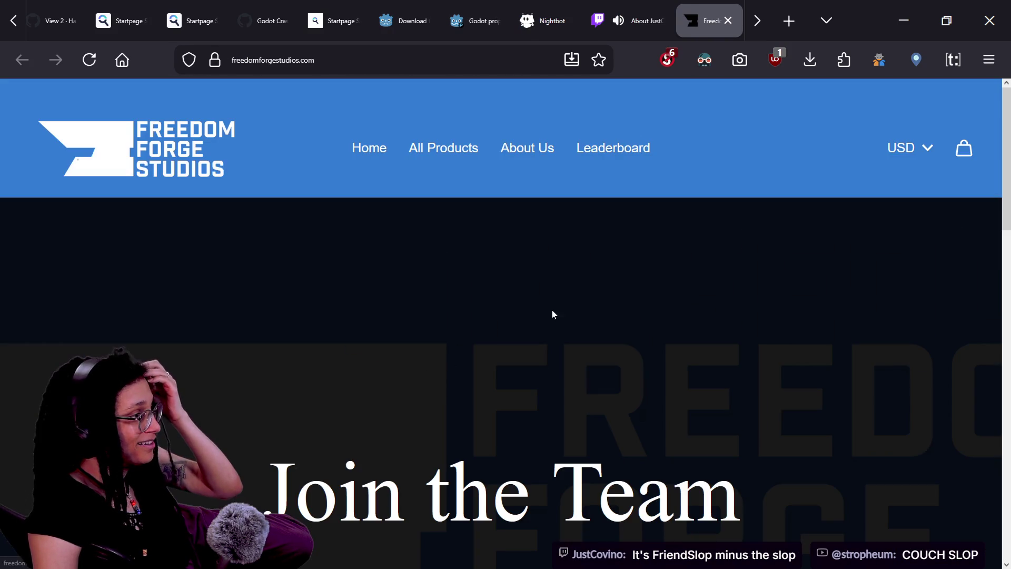
View the studio's All Products page, then its About Us page.
left_click(444, 148)
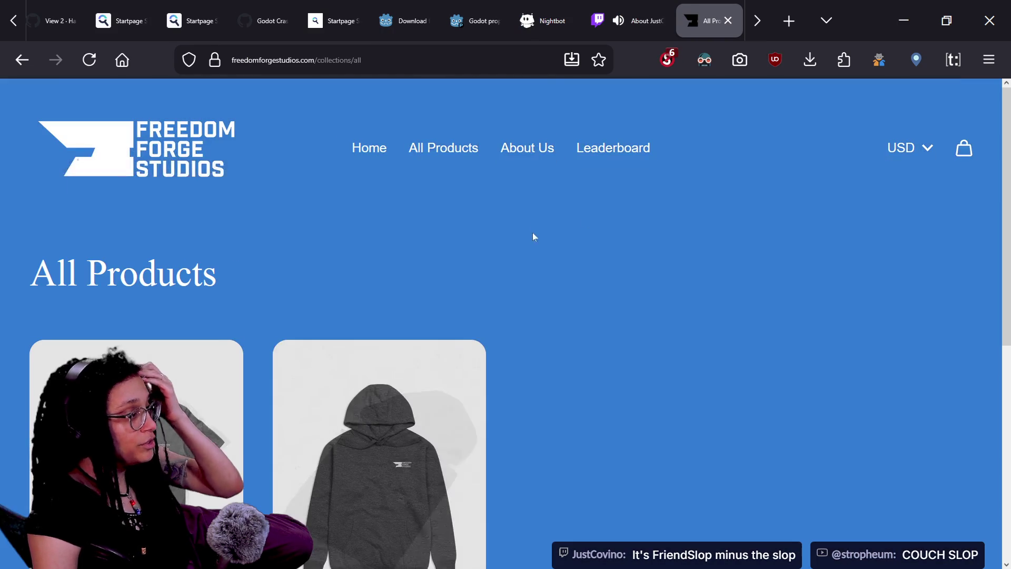
scroll(594, 230, "down", 5)
scroll(527, 190, "up", 5)
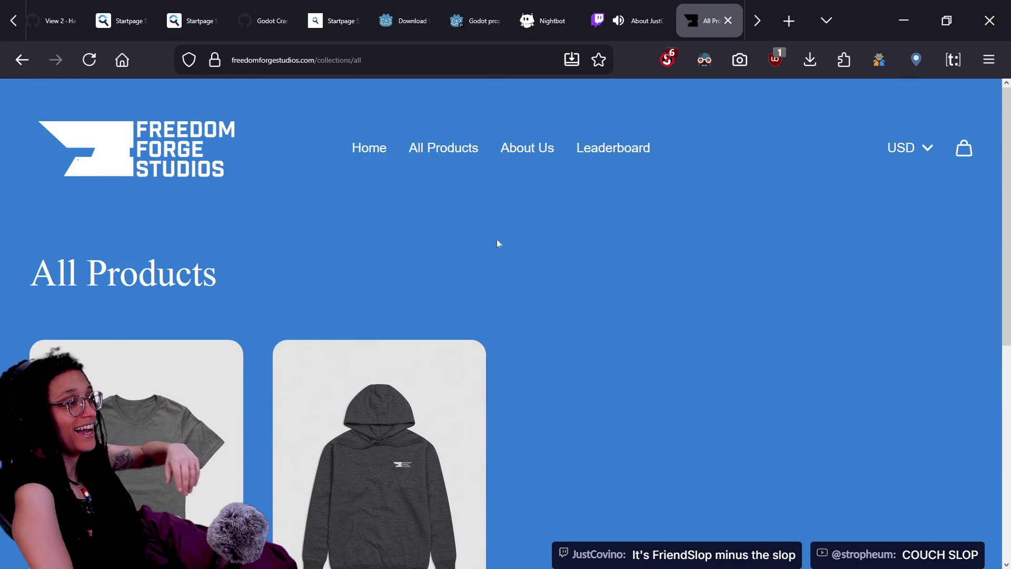
left_click(520, 149)
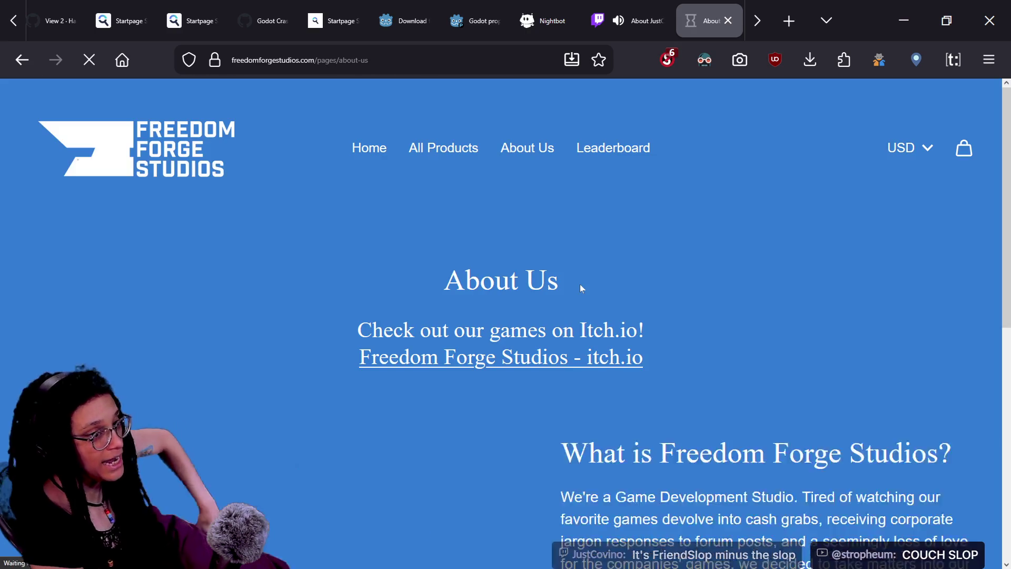
scroll(580, 283, "down", 7)
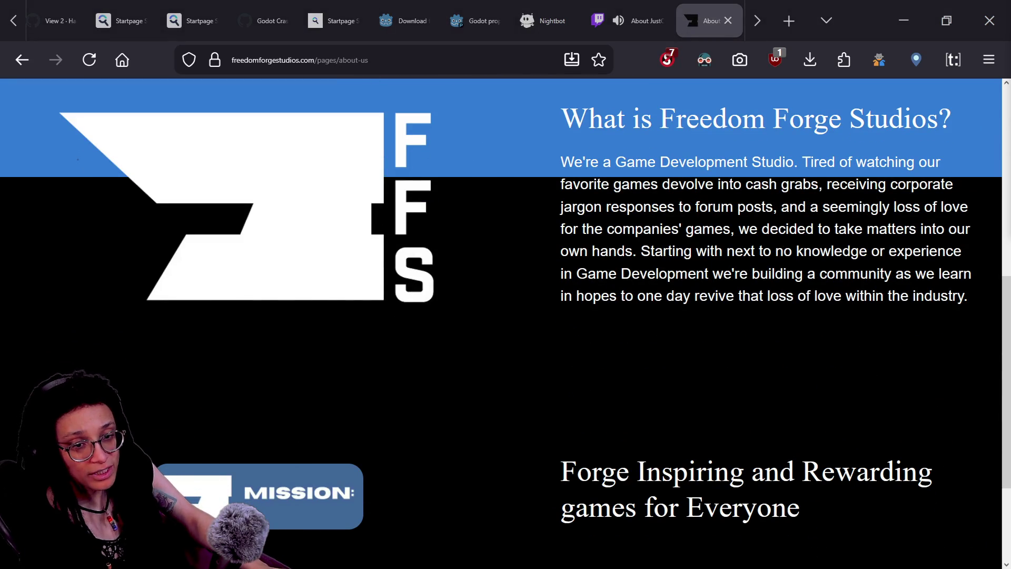
Return to the raycast script and place the caret at line 57, checking the AI chat.
key("alt+Tab")
key("alt+Tab")
left_click(439, 248)
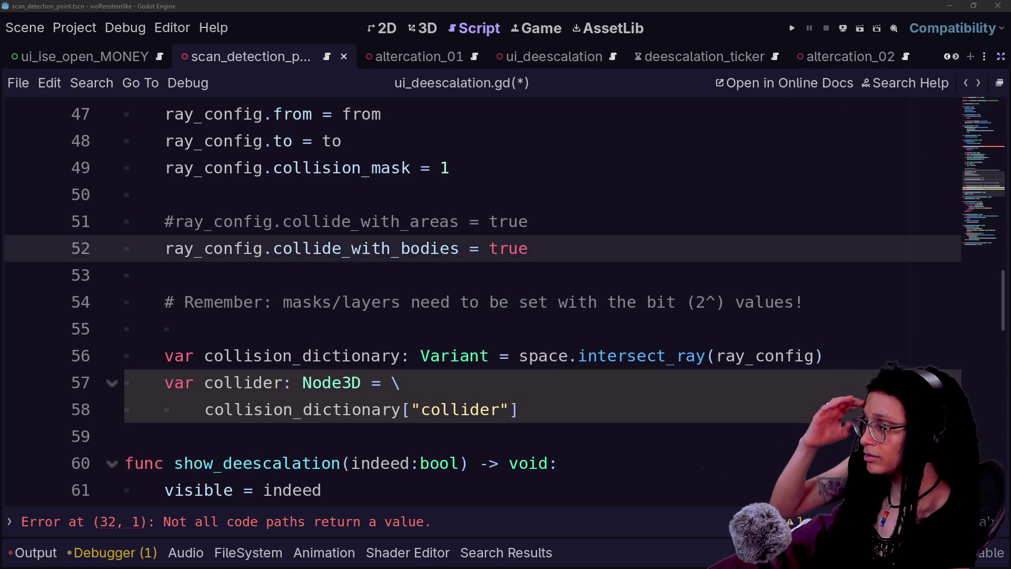
key("Up")
key("Down")
key("Down")
key("Down")
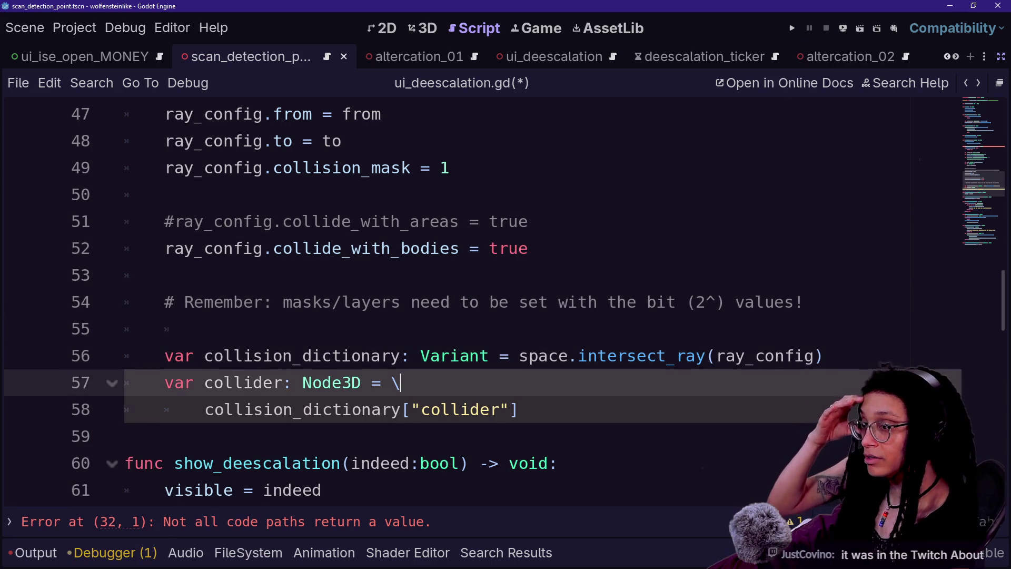
key("alt+Tab")
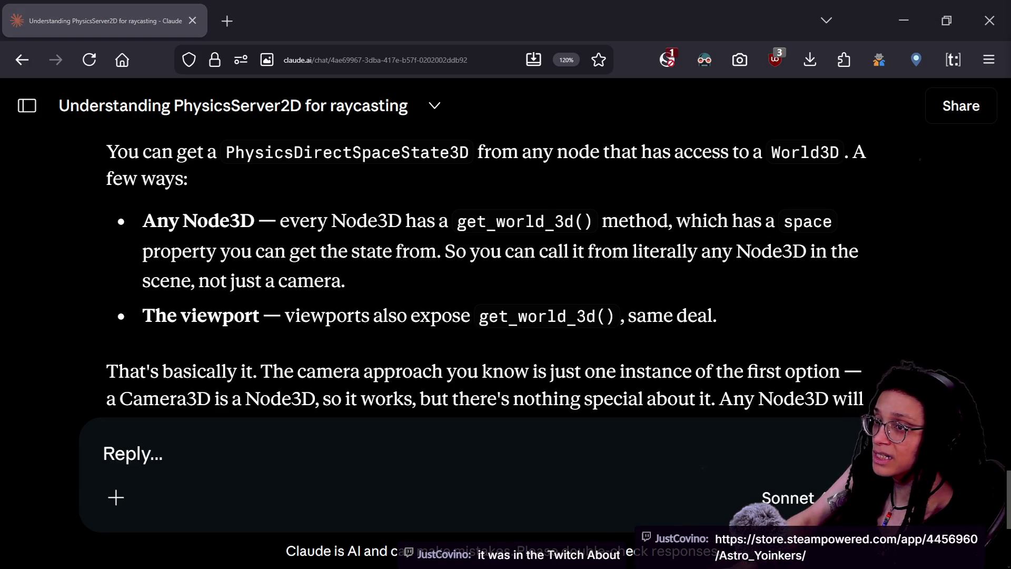
On JustCovino's Twitch About page, read the description and follow the Wishlist Astro Yoinkers link.
key("alt+Tab")
left_click(627, 21)
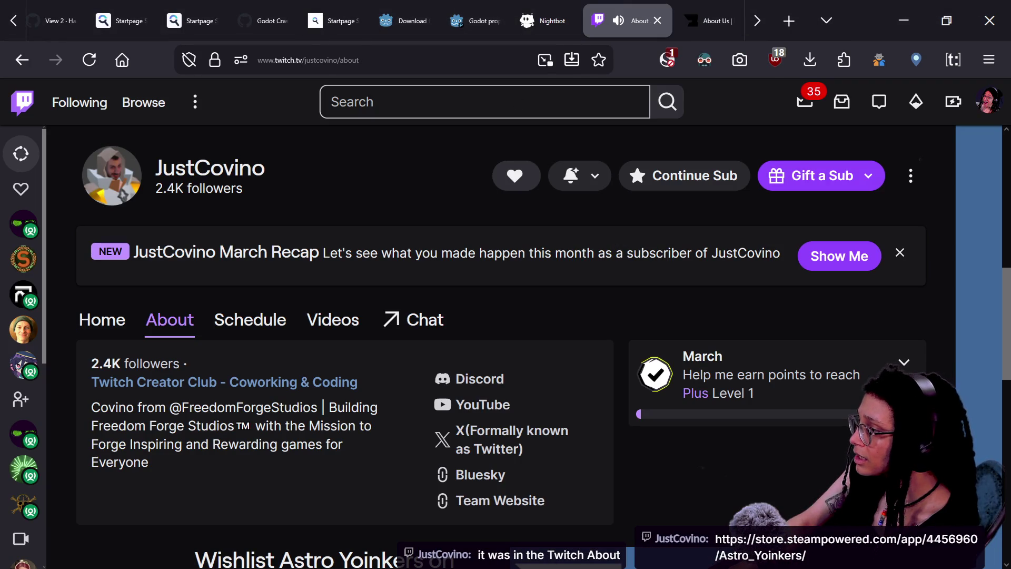
scroll(502, 422, "down", 2)
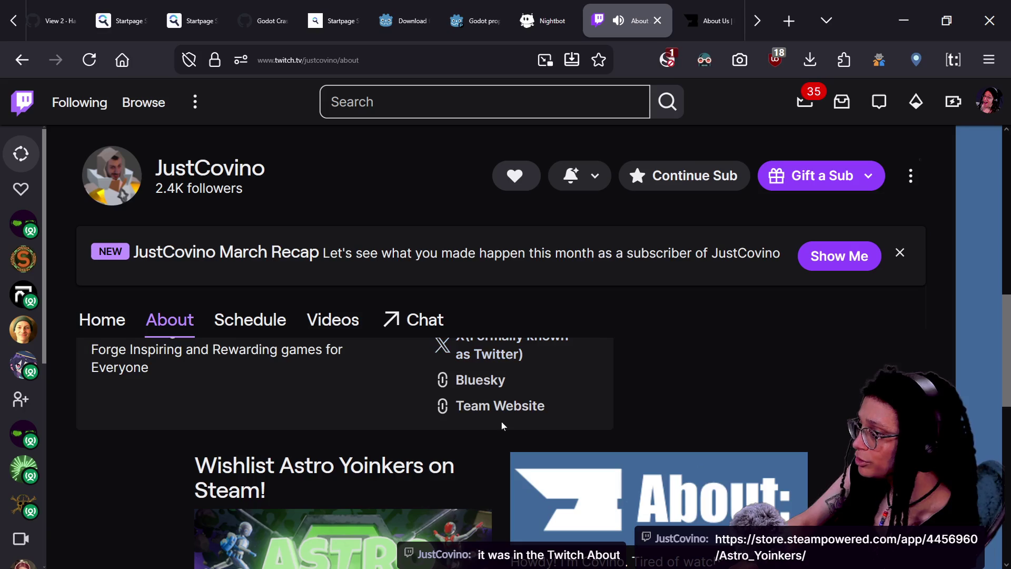
scroll(501, 426, "up", 2)
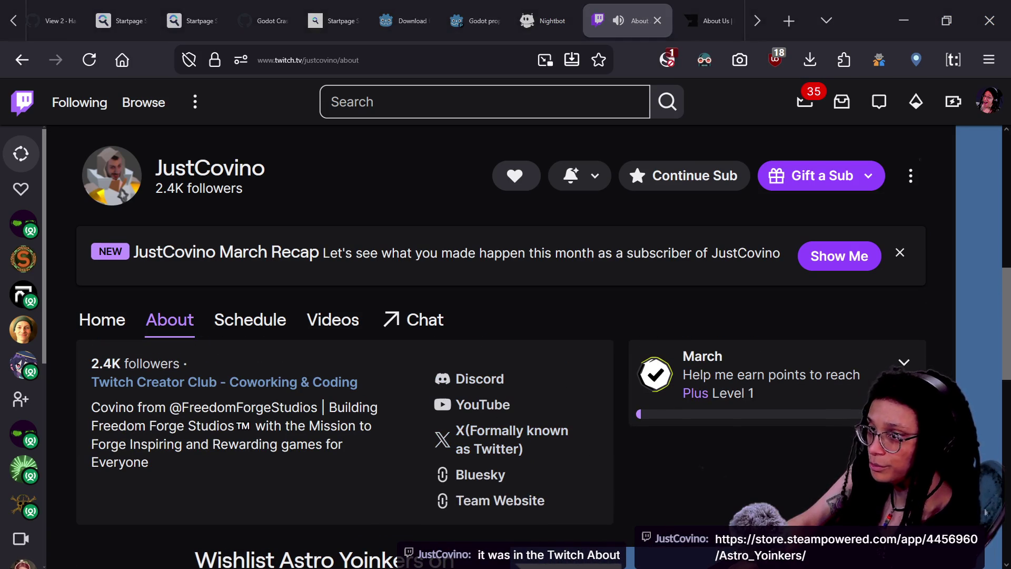
triple_click(139, 403)
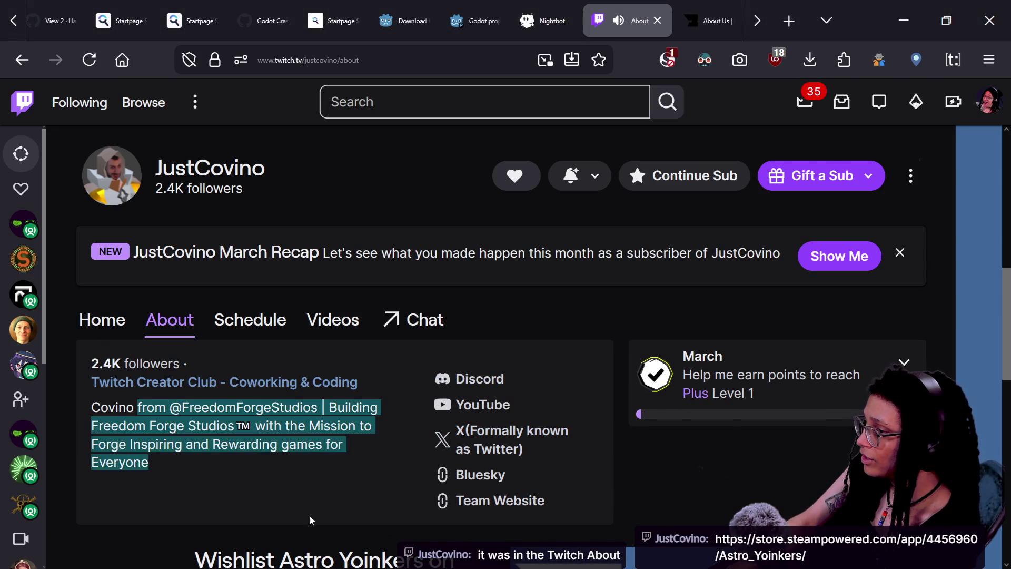
scroll(310, 521, "down", 3)
scroll(311, 520, "down", 5)
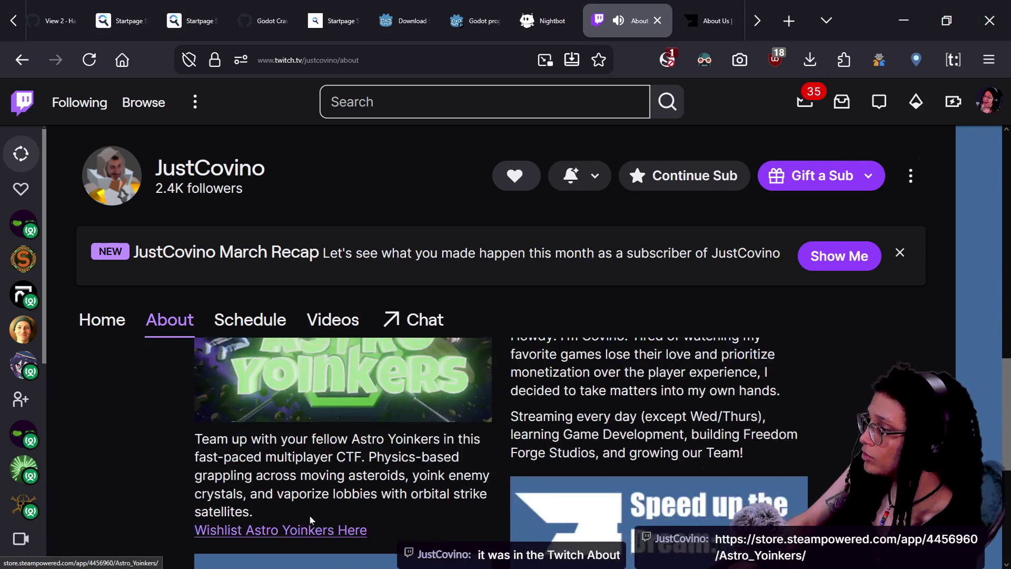
scroll(311, 521, "up", 2)
scroll(311, 519, "up", 1)
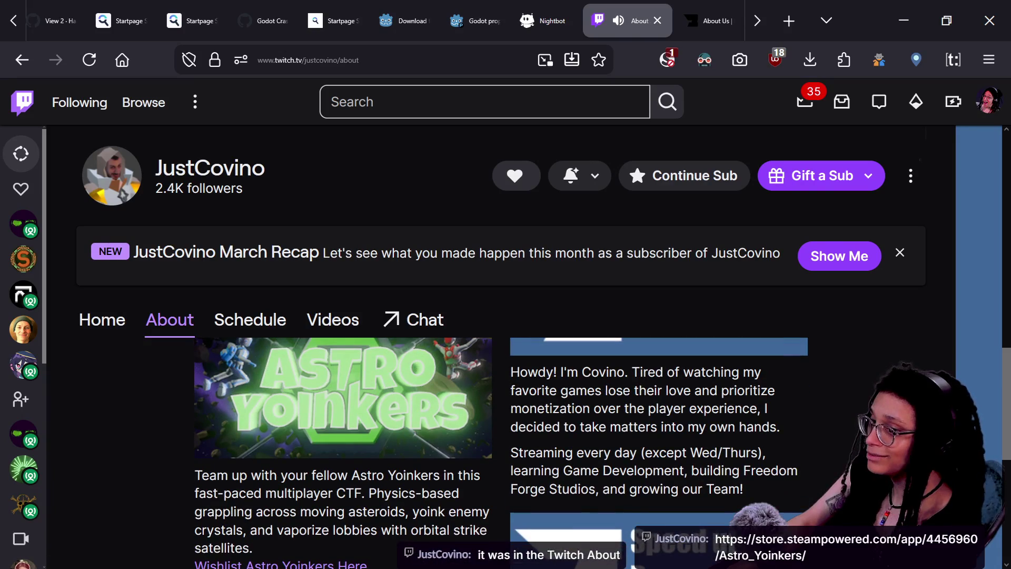
left_click(309, 559)
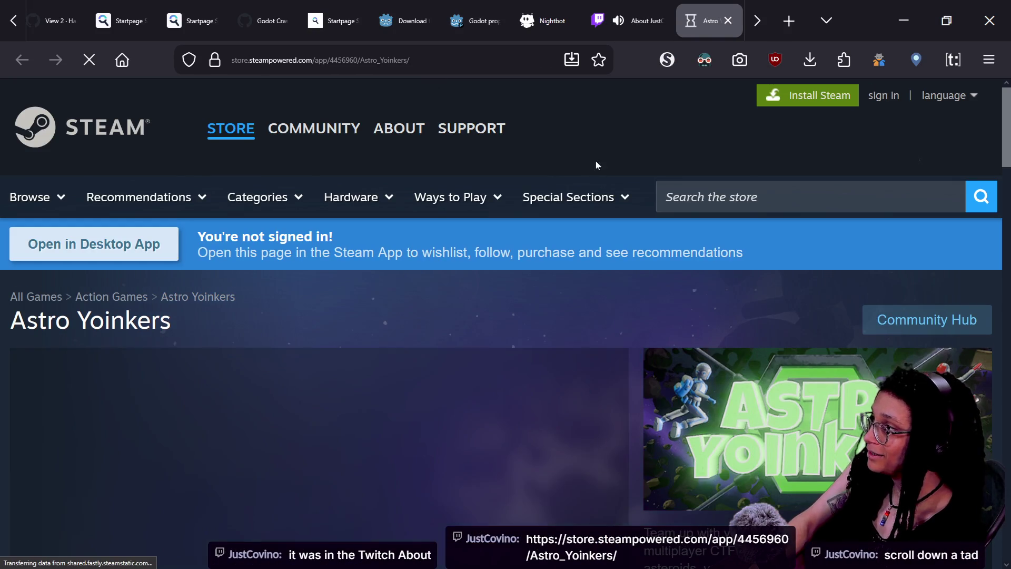
Scroll the Astro Yoinkers store page and open its screenshots enlarged.
left_click(527, 60)
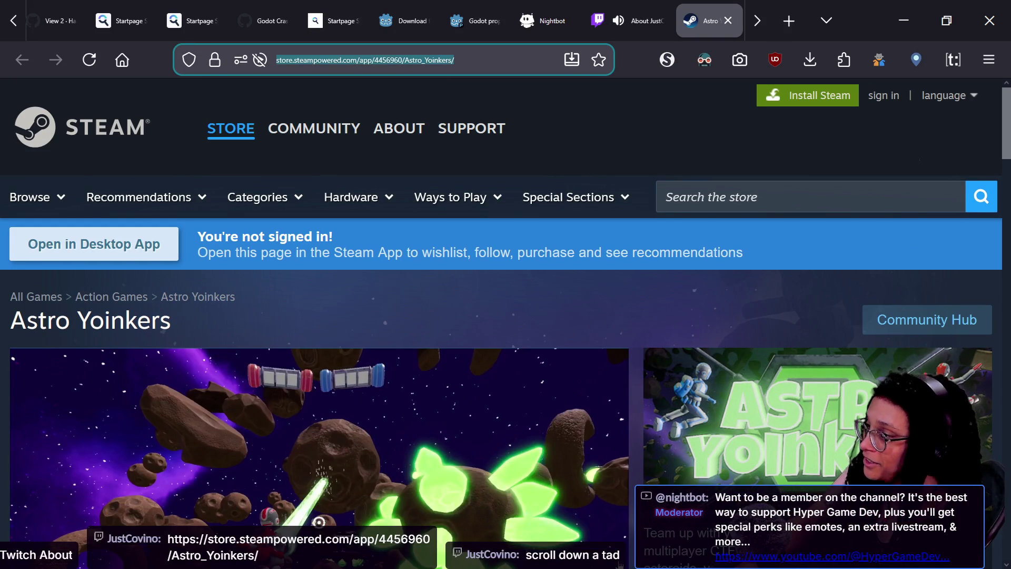
scroll(389, 462, "down", 2)
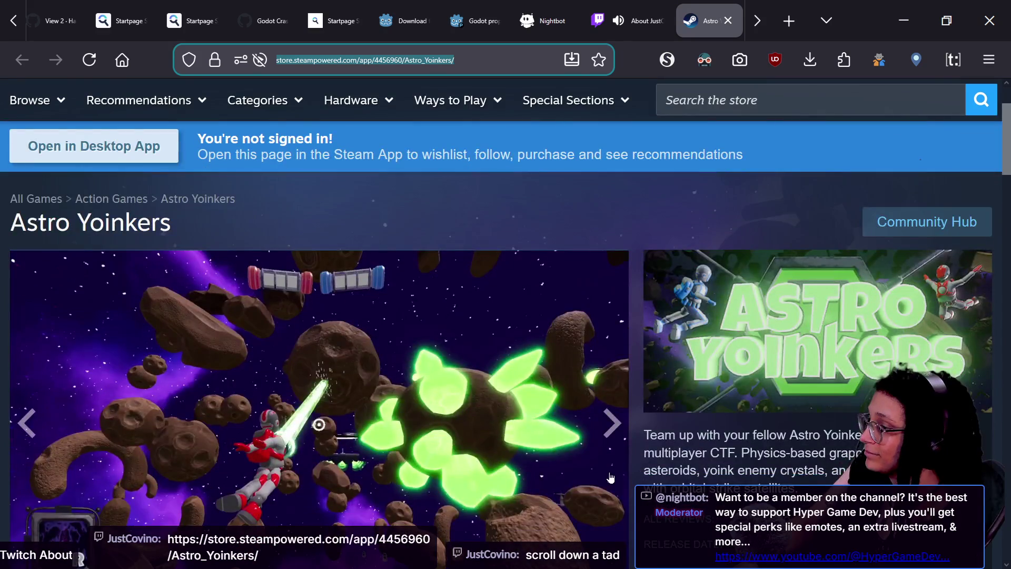
scroll(610, 478, "down", 2)
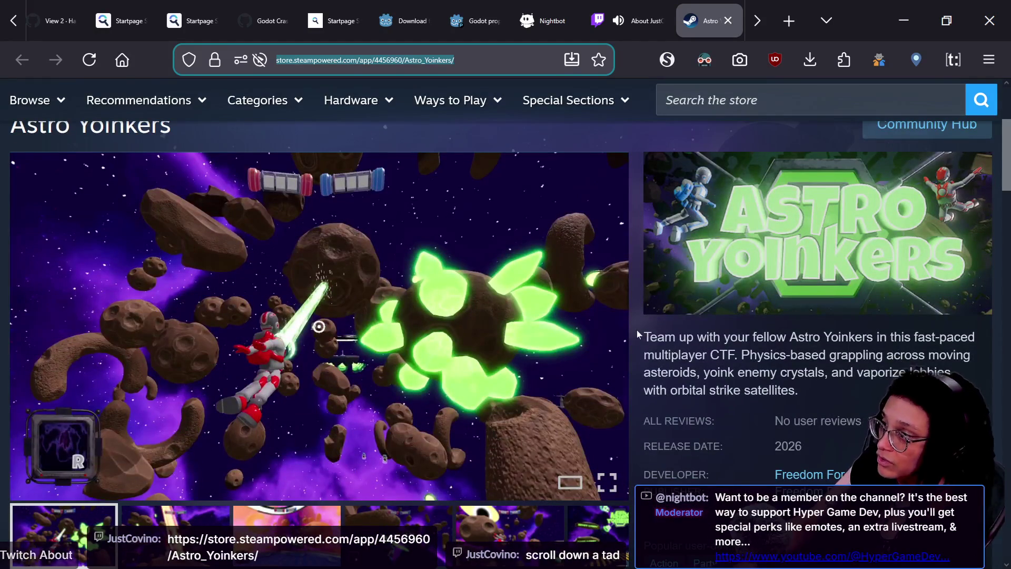
left_click(571, 343)
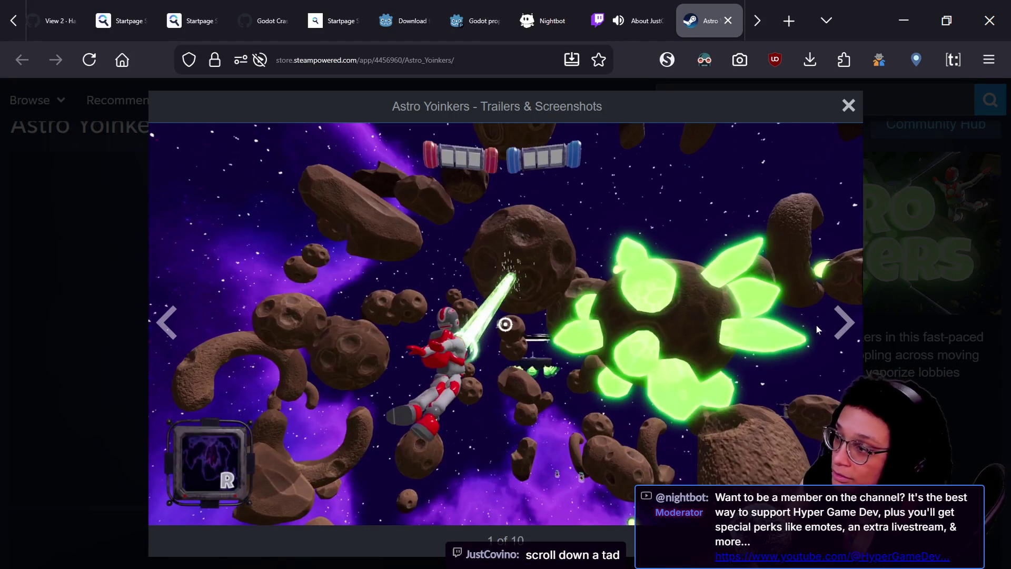
Page through the screenshots to the item selection screen, 8 of 10, then return to Godot.
left_click(845, 324)
left_click(844, 324)
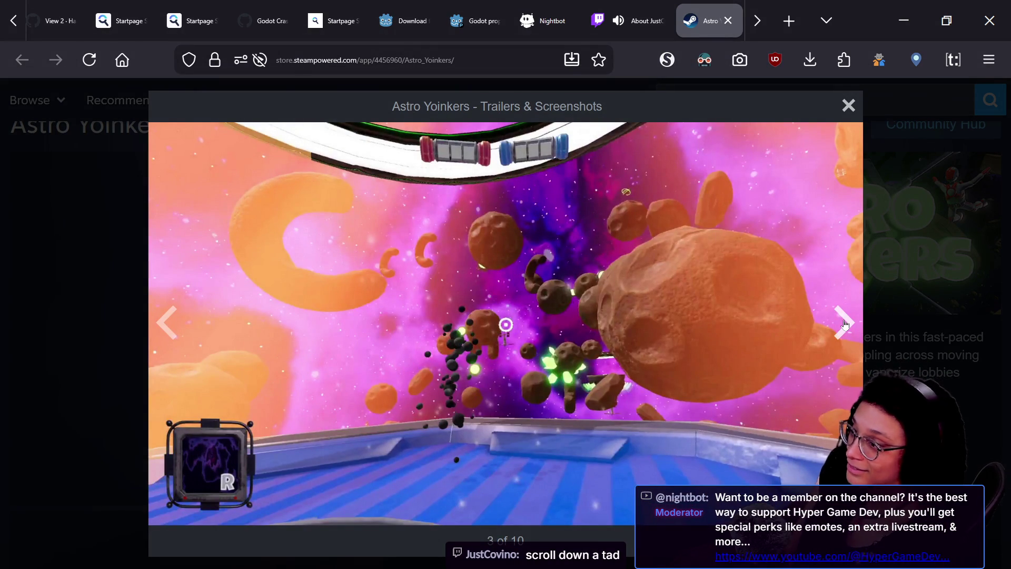
left_click(845, 323)
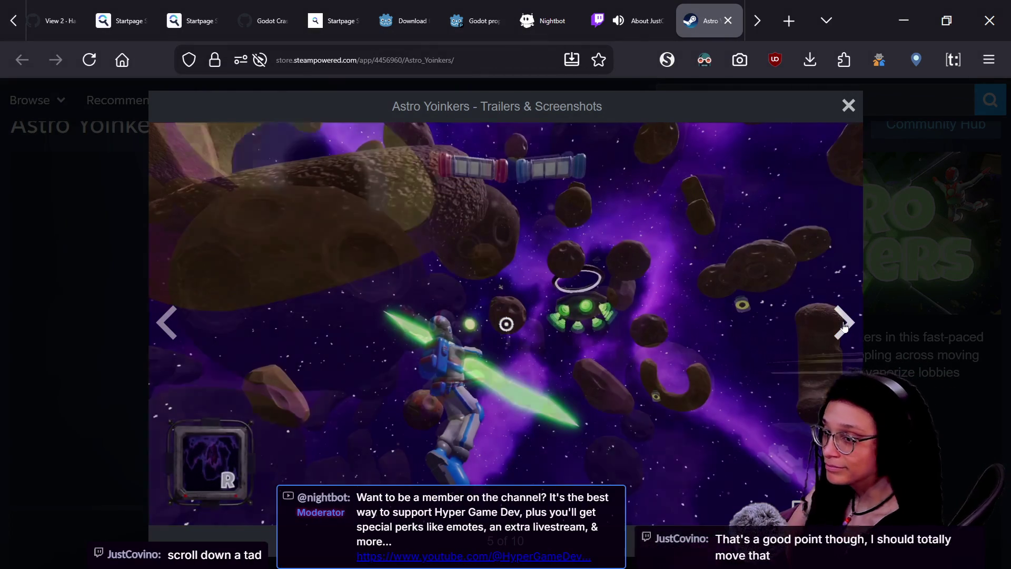
left_click(840, 325)
left_click(841, 323)
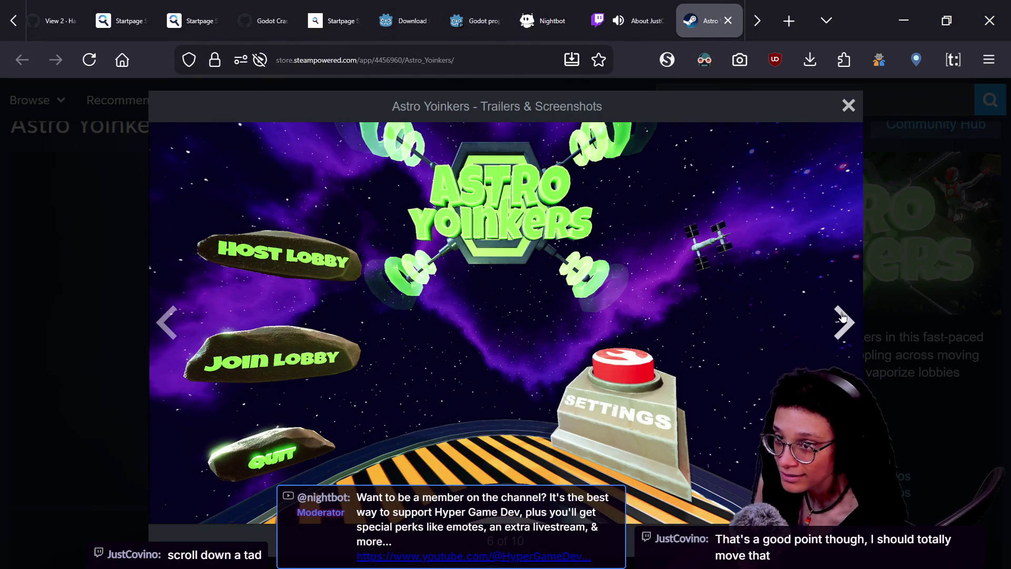
left_click(840, 322)
left_click(841, 319)
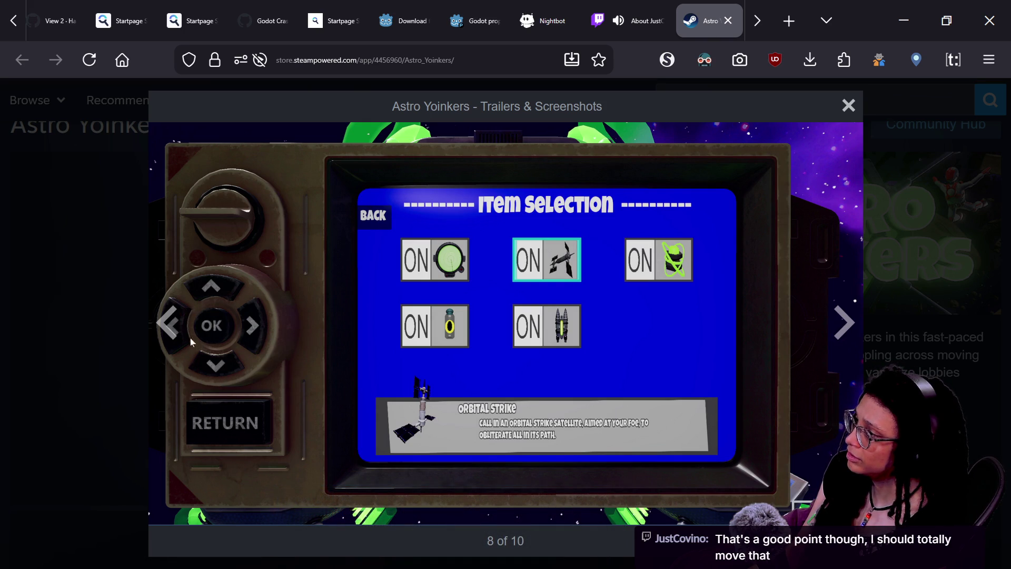
key("alt+Tab")
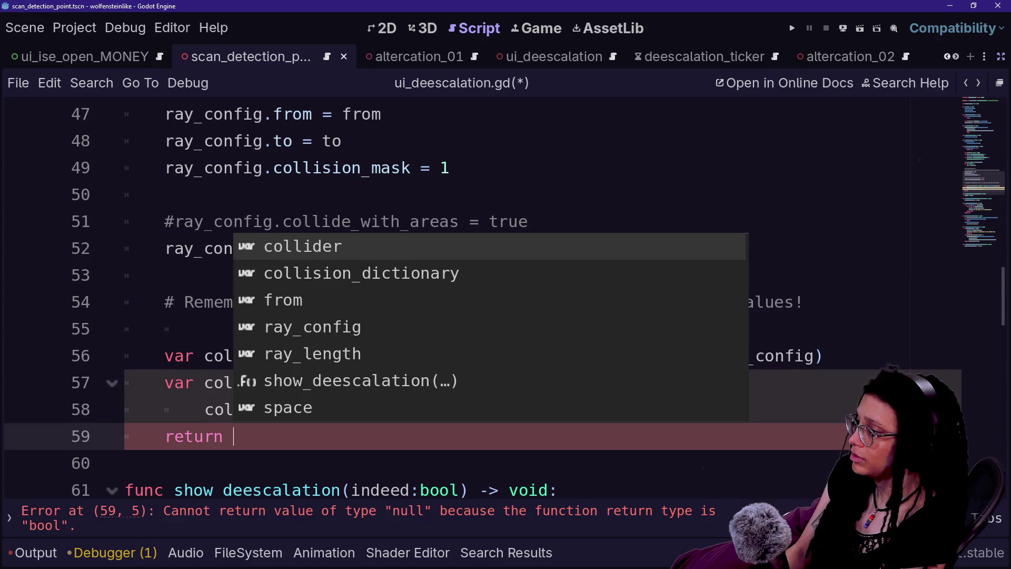
Change the return statement on line 59 to 'return true'.
type("fals")
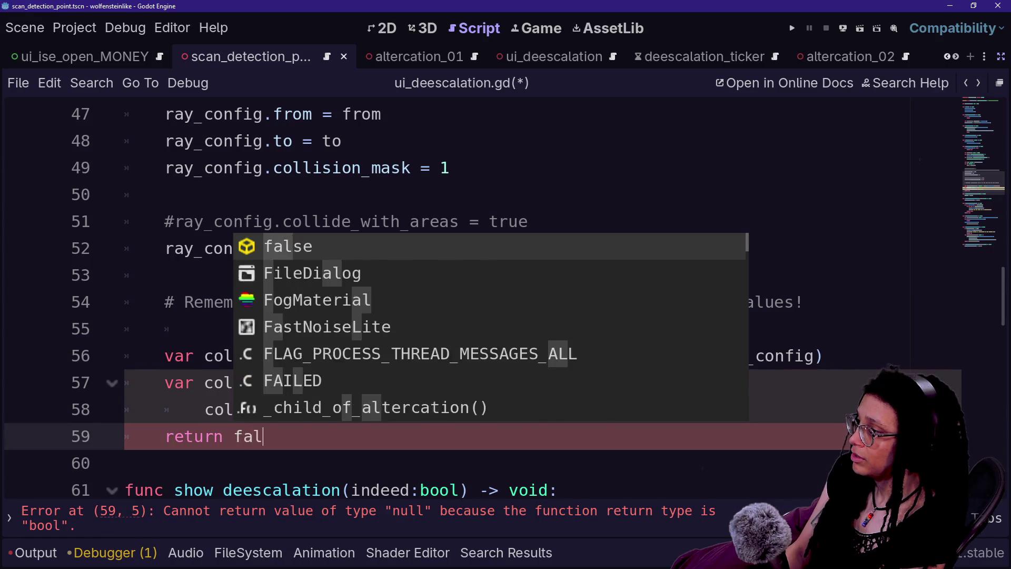
key("Escape")
key("BackSpace")
type("true")
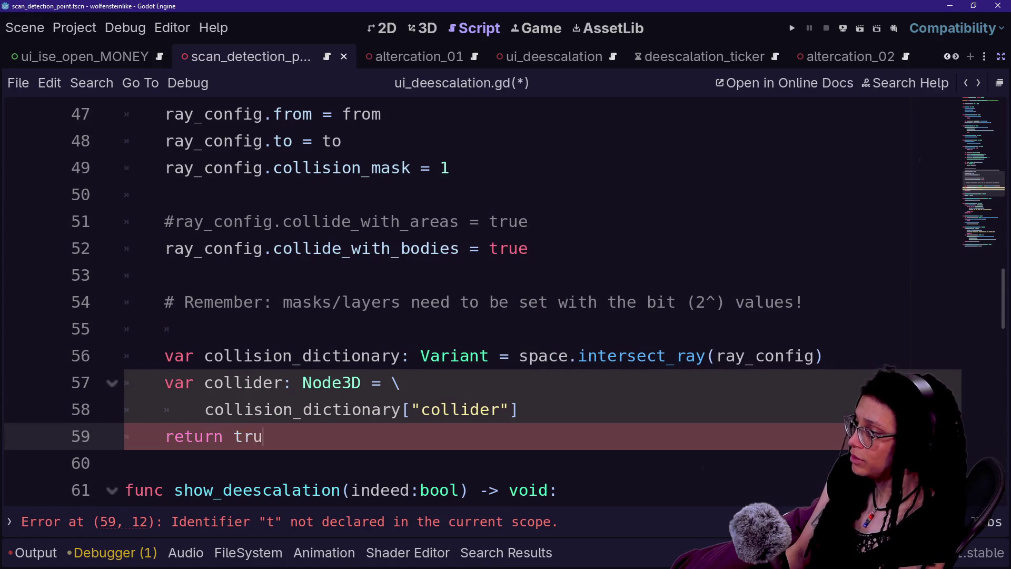
left_click(203, 382)
scroll(474, 301, "up", 6)
scroll(474, 300, "up", 1)
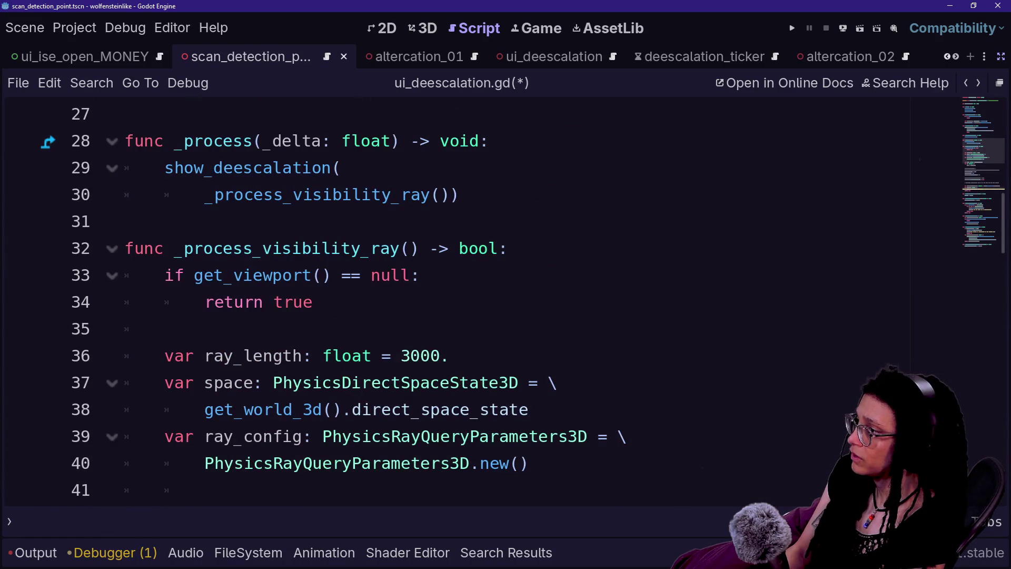
scroll(264, 279, "down", 6)
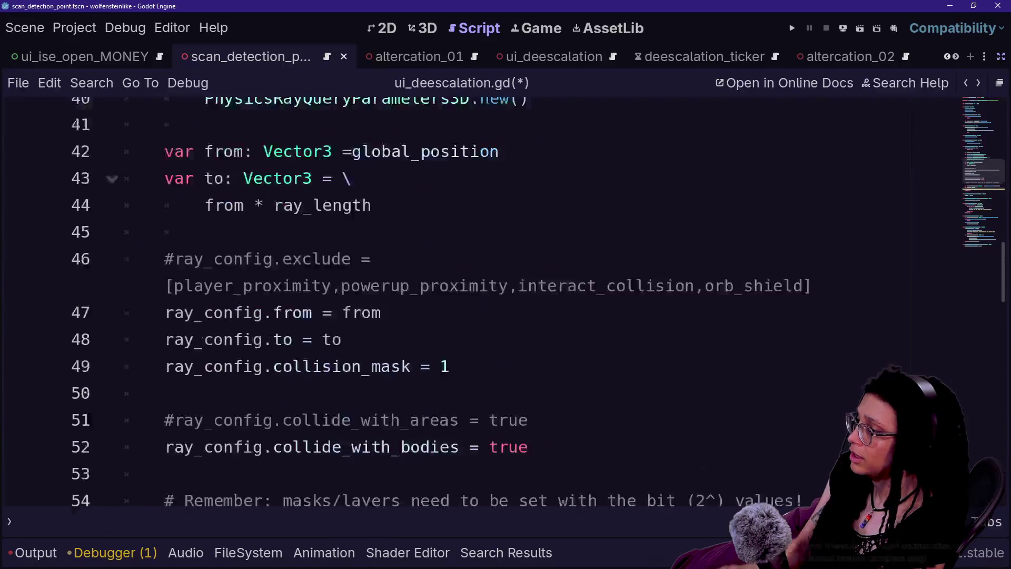
scroll(475, 301, "down", 2)
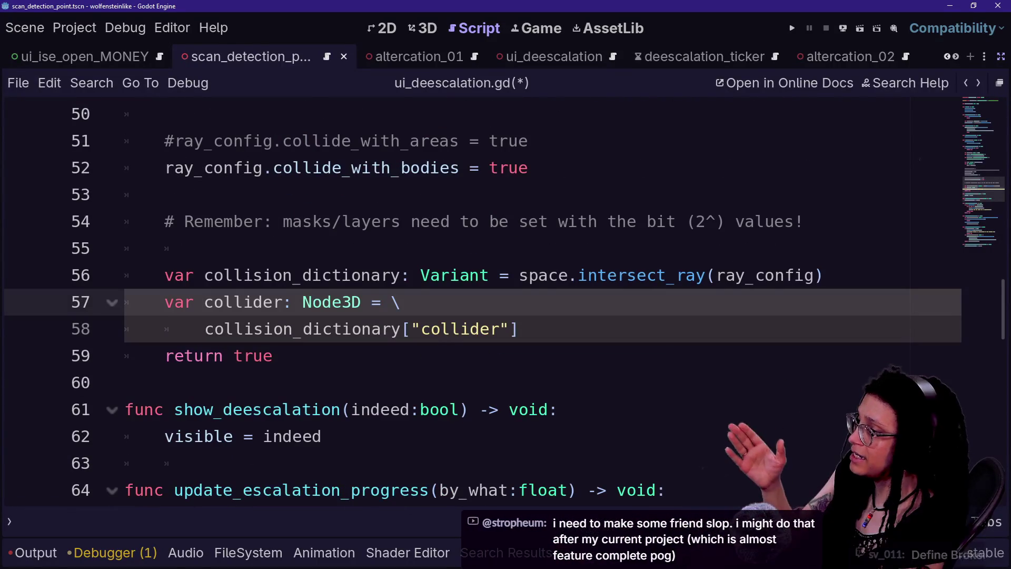
Insert an 'if collider:' check with an indented line below the collider assignment.
left_click(519, 328)
key("Return")
type("f")
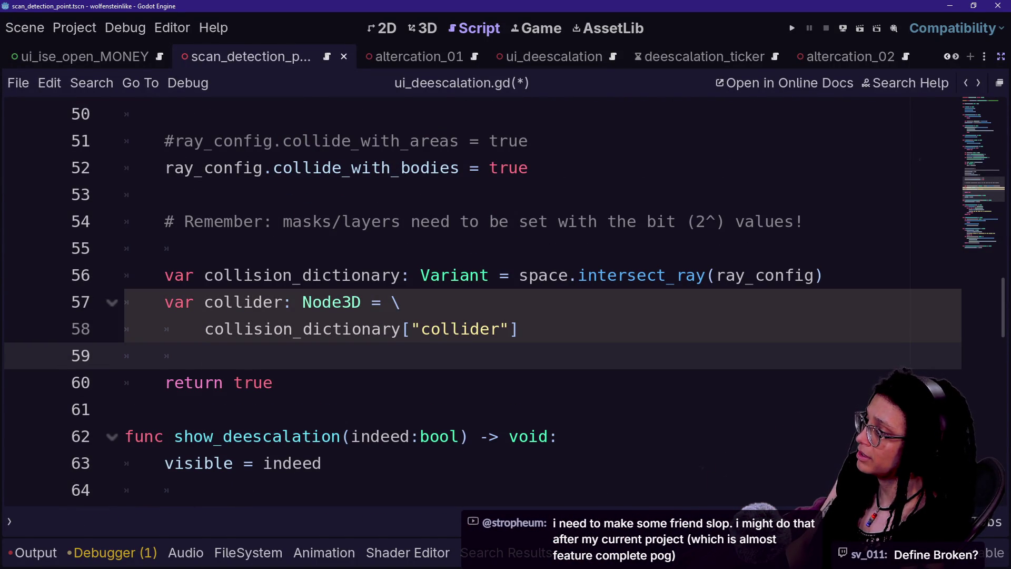
type("if collider")
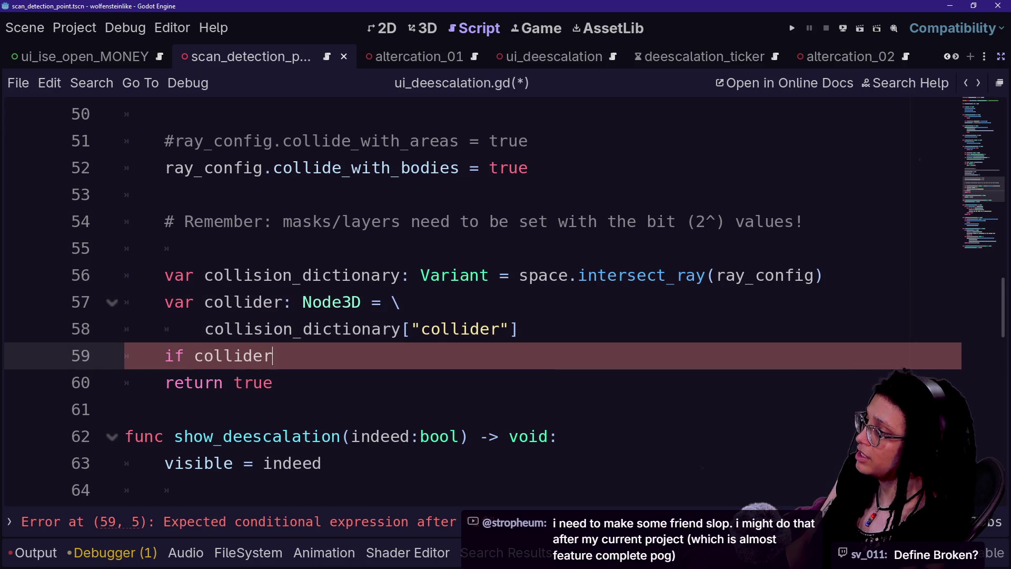
type(":")
key("Return")
type("return false")
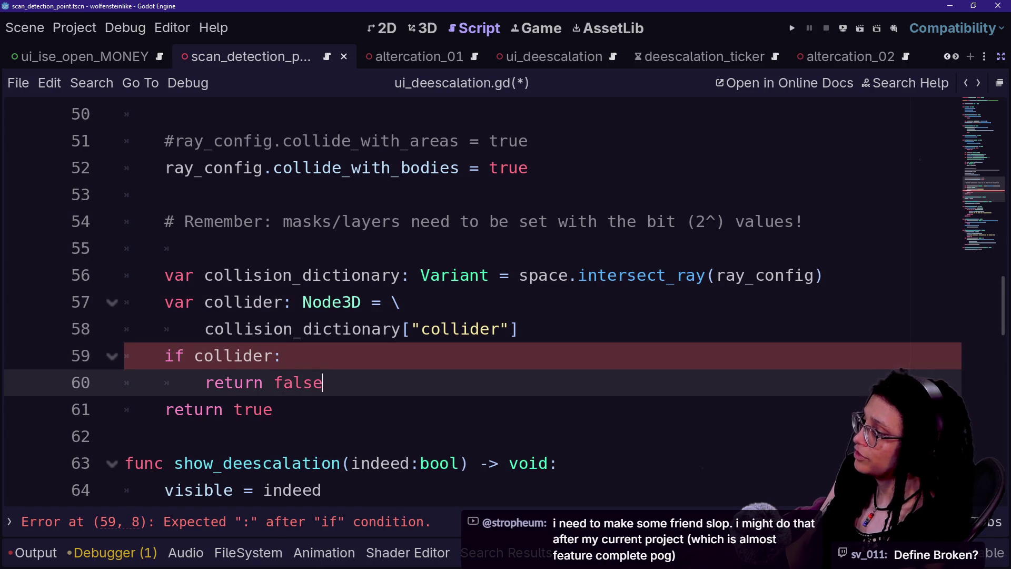
left_click(204, 248)
scroll(474, 300, "up", 2)
scroll(475, 300, "up", 6)
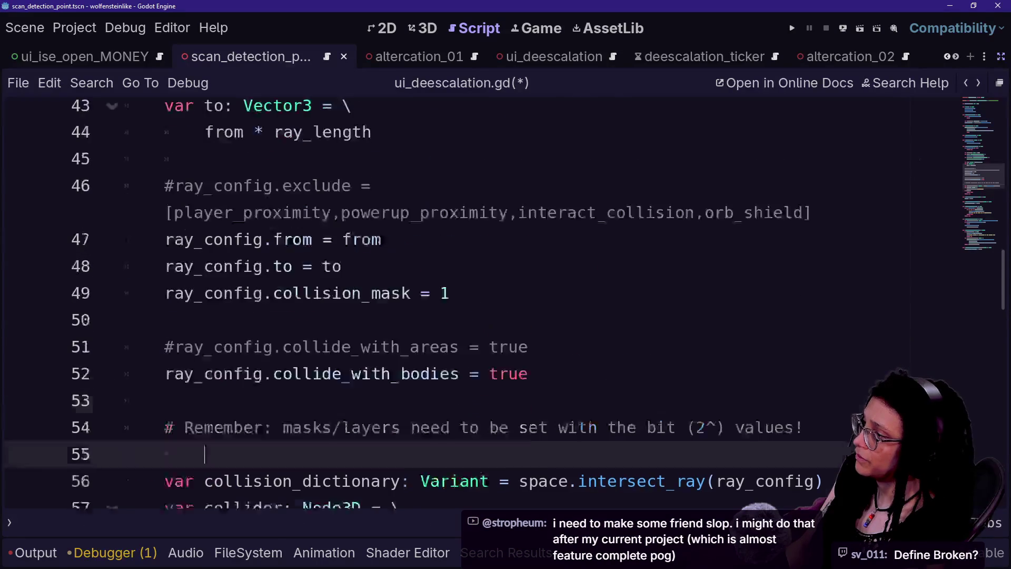
Save ui_deescalation.gd and move to the visibility ray function's viewport check.
key("ctrl+s")
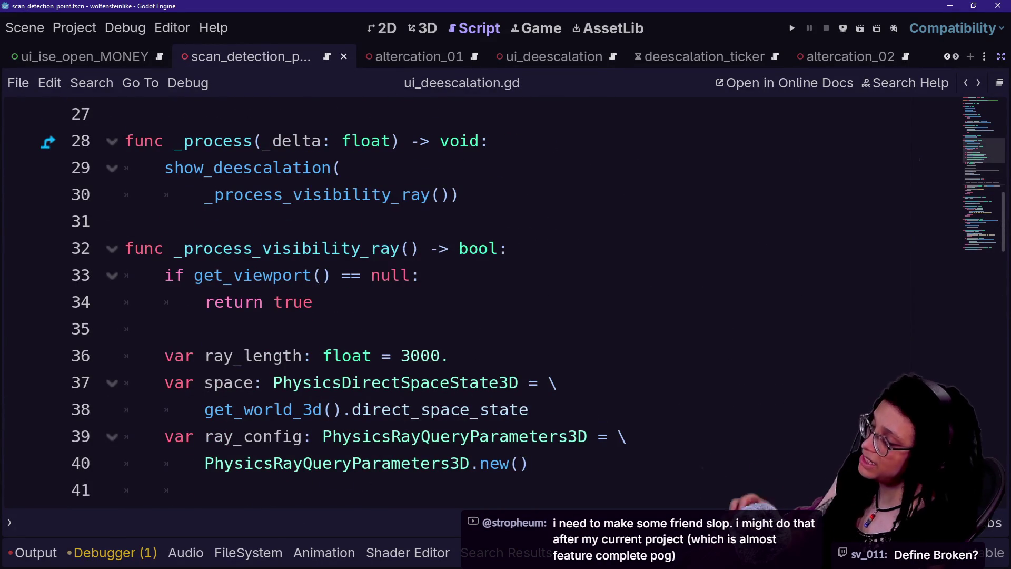
left_click(283, 195)
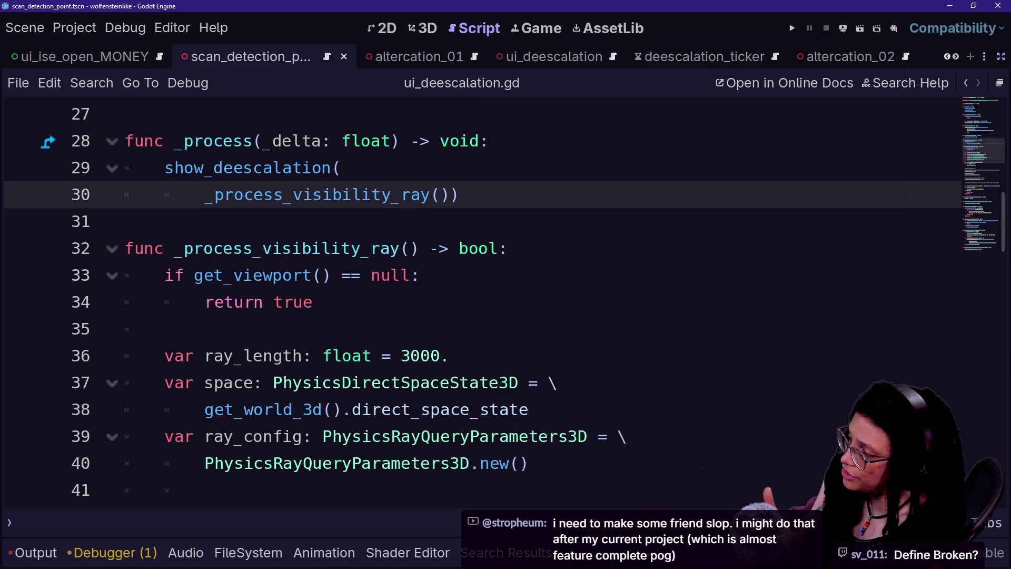
key("Down")
key("Down")
key("Down")
key("End")
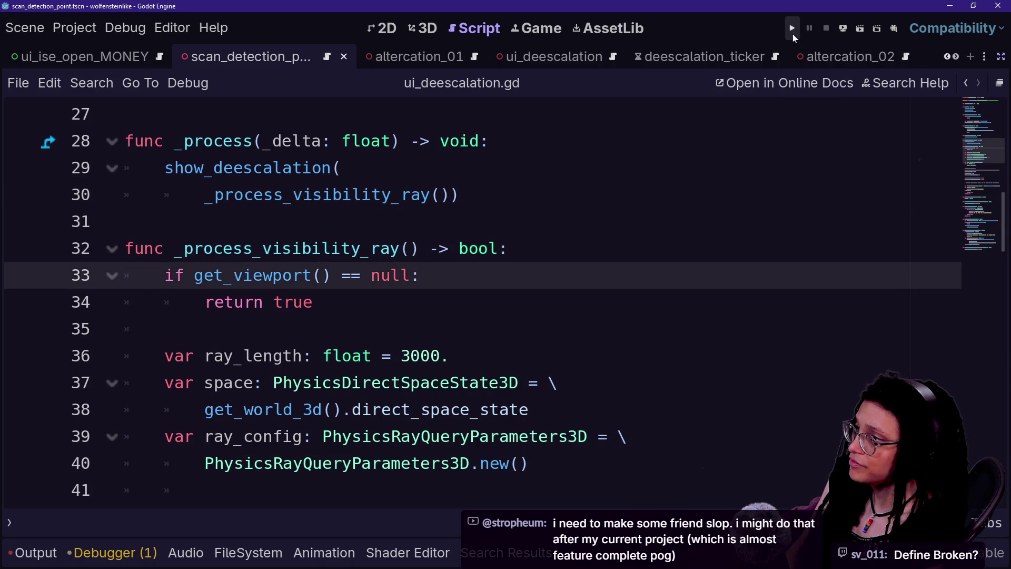
Run the project and inspect the intersect_ray result and collider lines causing the error.
scroll(474, 295, "up", 3)
left_click(343, 248)
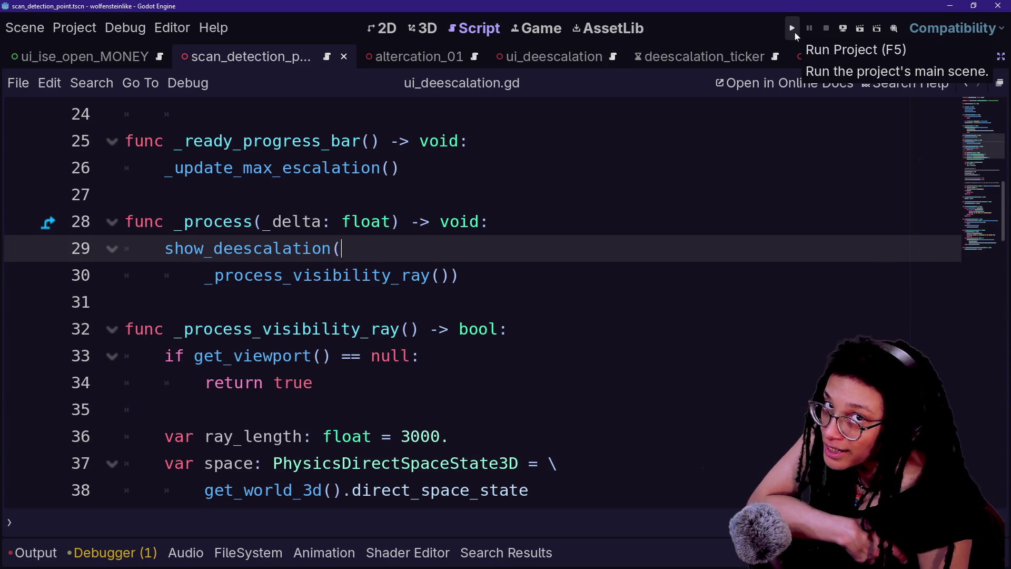
left_click(794, 30)
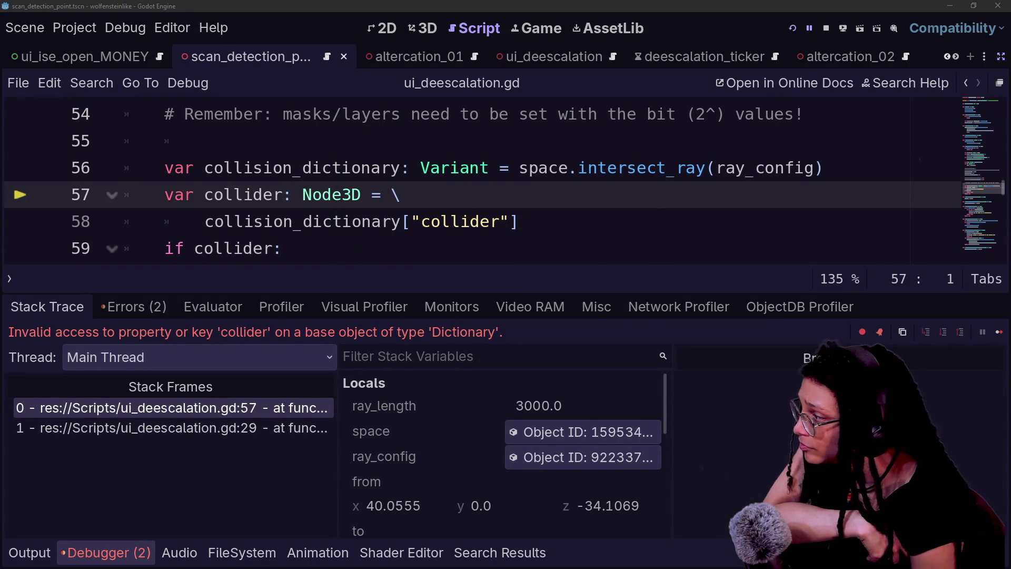
left_click(519, 167)
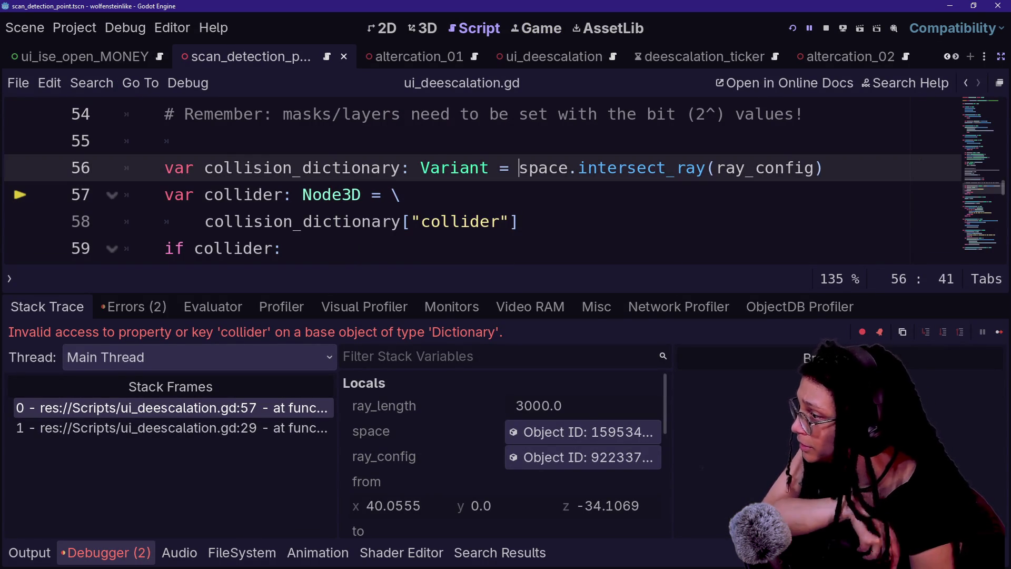
left_click(402, 194)
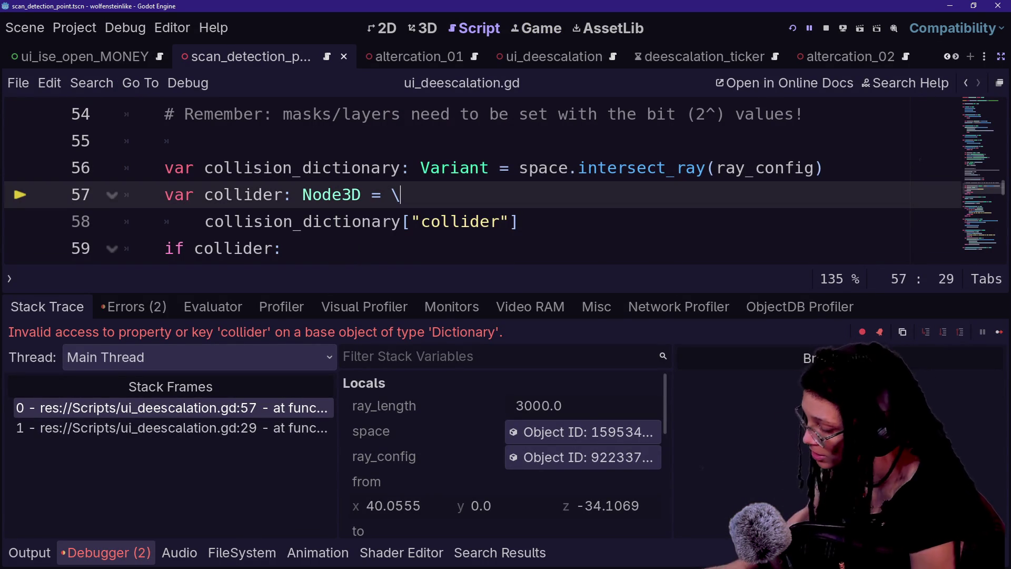
Comment out the three lines of the _process function with Ctrl+K and rerun the game.
scroll(474, 221, "up", 10)
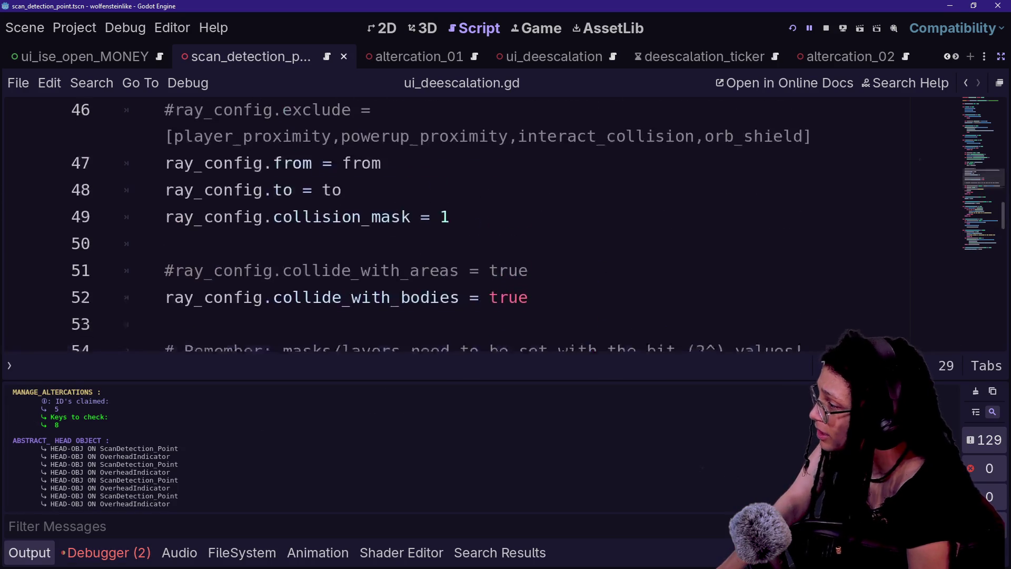
left_click(285, 248)
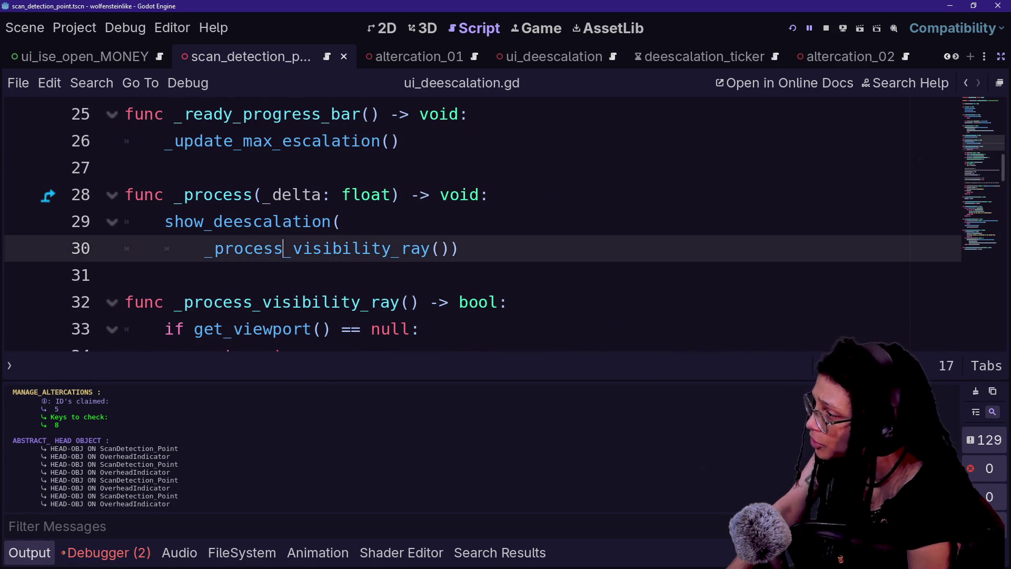
left_click_drag(272, 195, 303, 248)
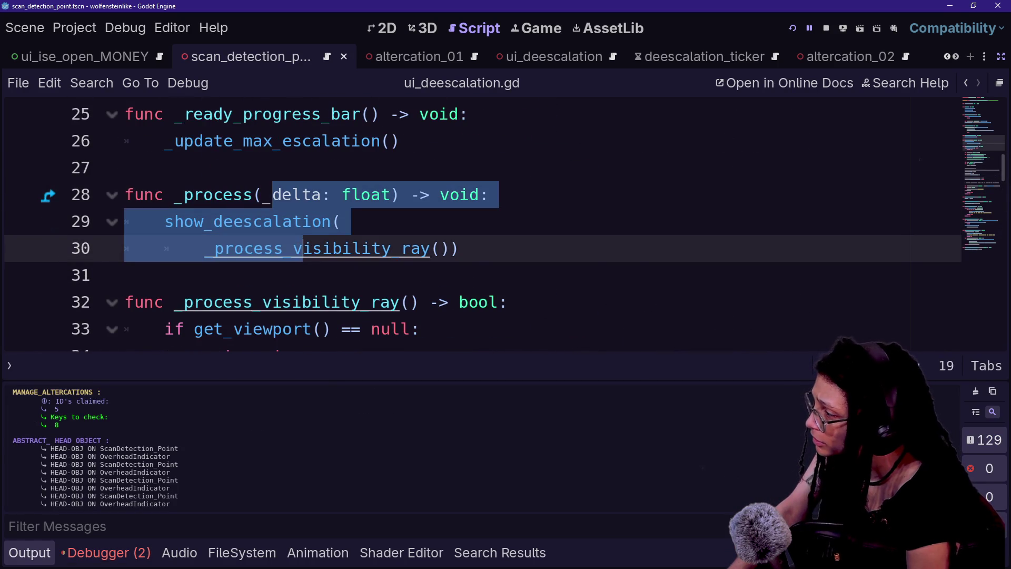
key("ctrl+k")
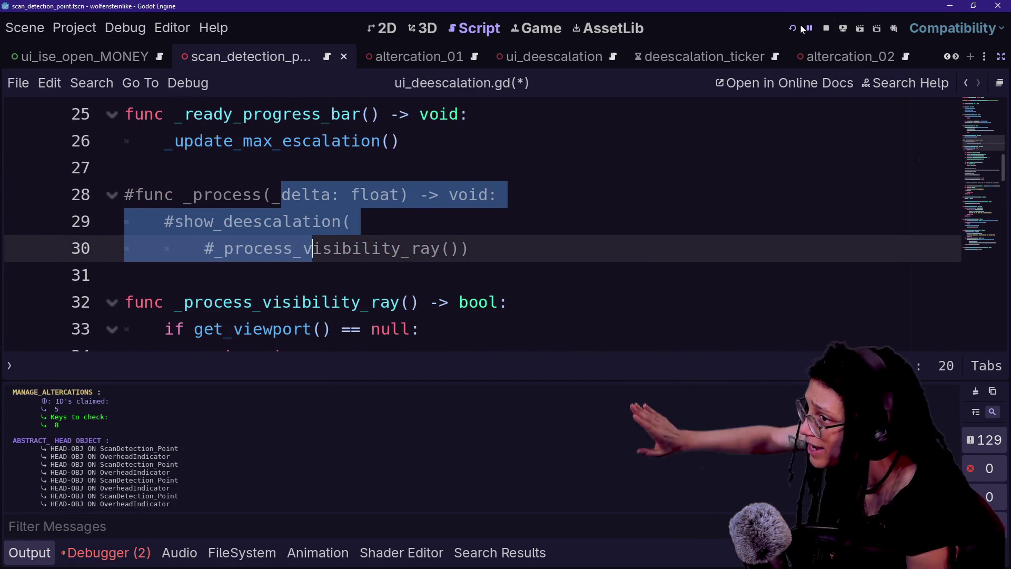
left_click(800, 27)
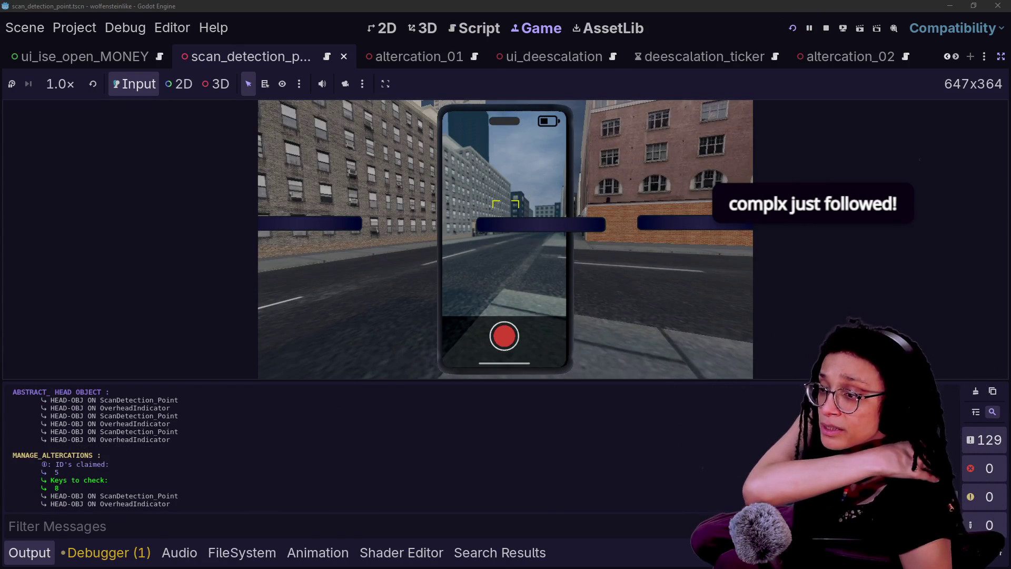
Play the game turning the view left, enlarge the game view with Ctrl+J, then stop with F8.
key("Left")
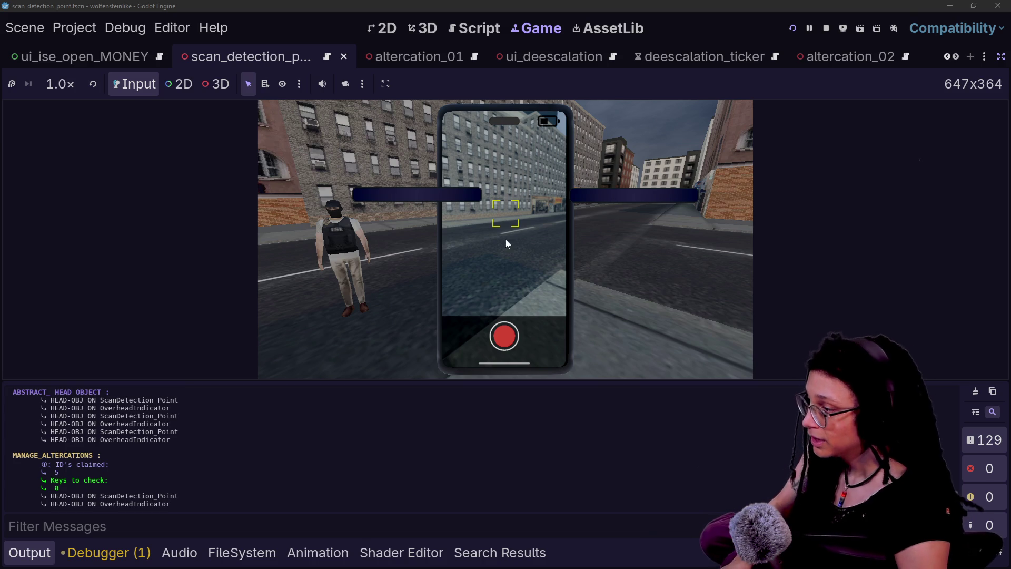
key("ctrl+j")
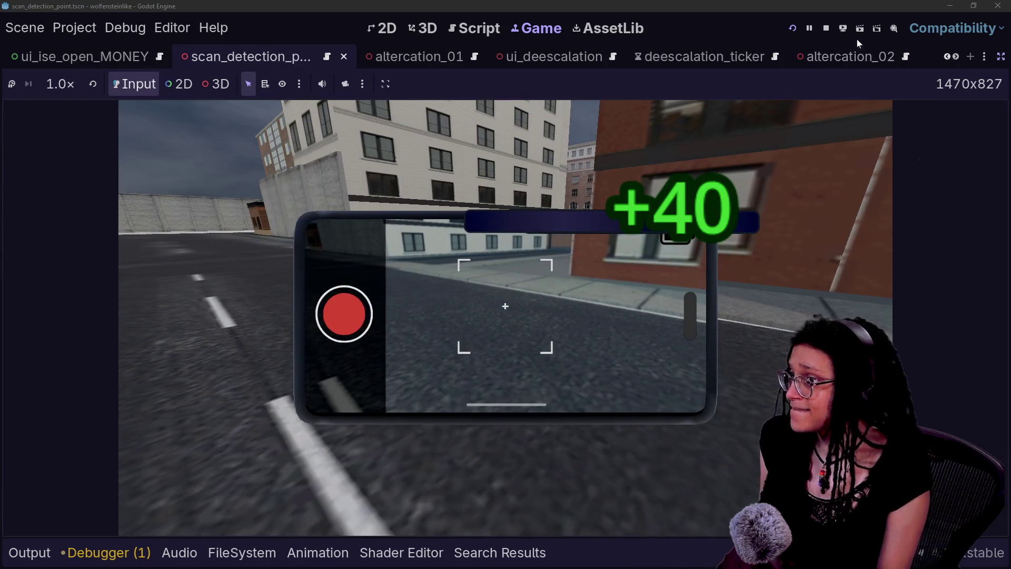
key("F8")
scroll(475, 303, "down", 1)
left_click_drag(420, 249, 509, 221)
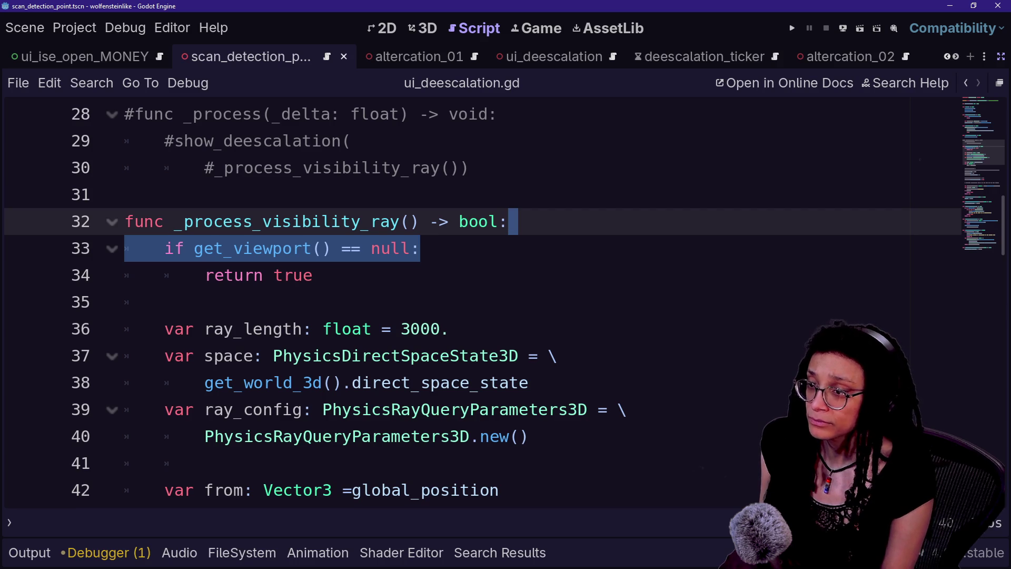
key("alt+Tab")
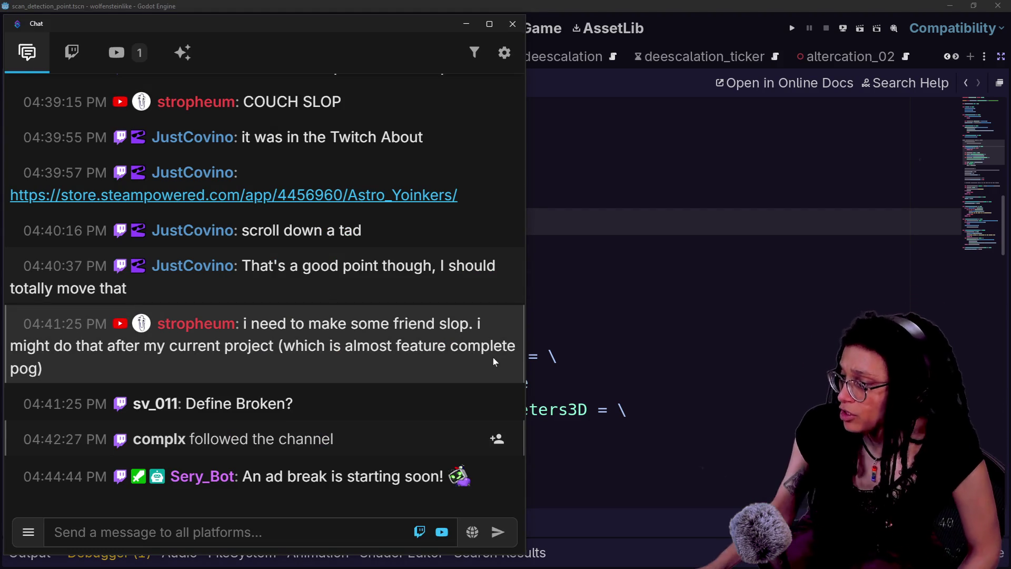
mouse_move(493, 360)
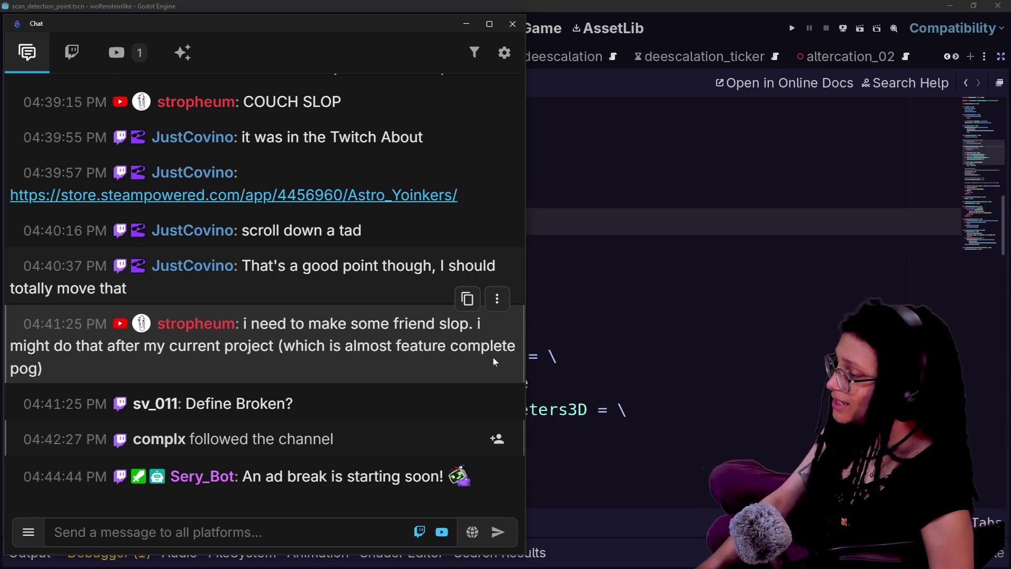
triple_click(467, 326)
left_click(467, 326)
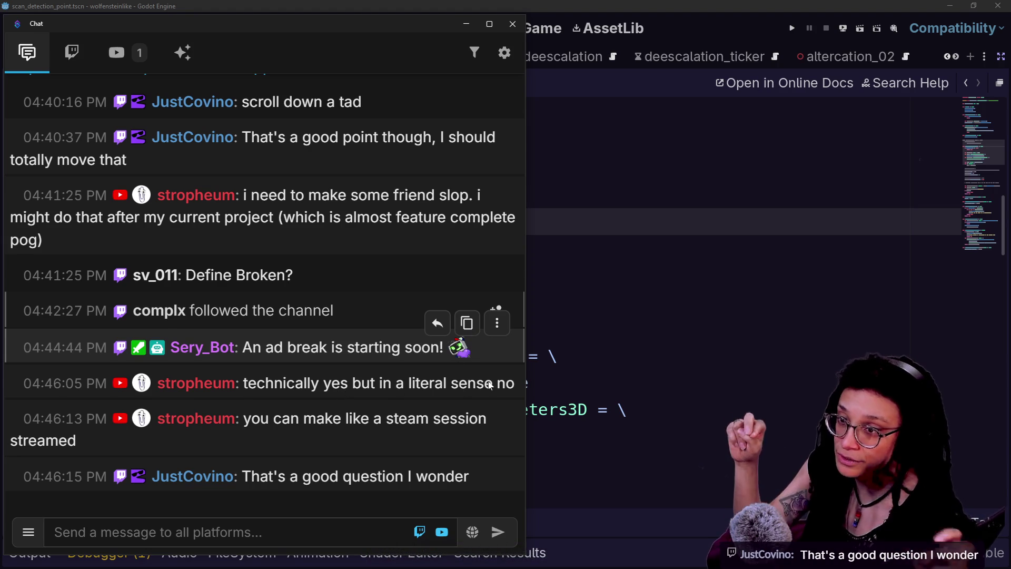
left_click_drag(340, 383, 490, 386)
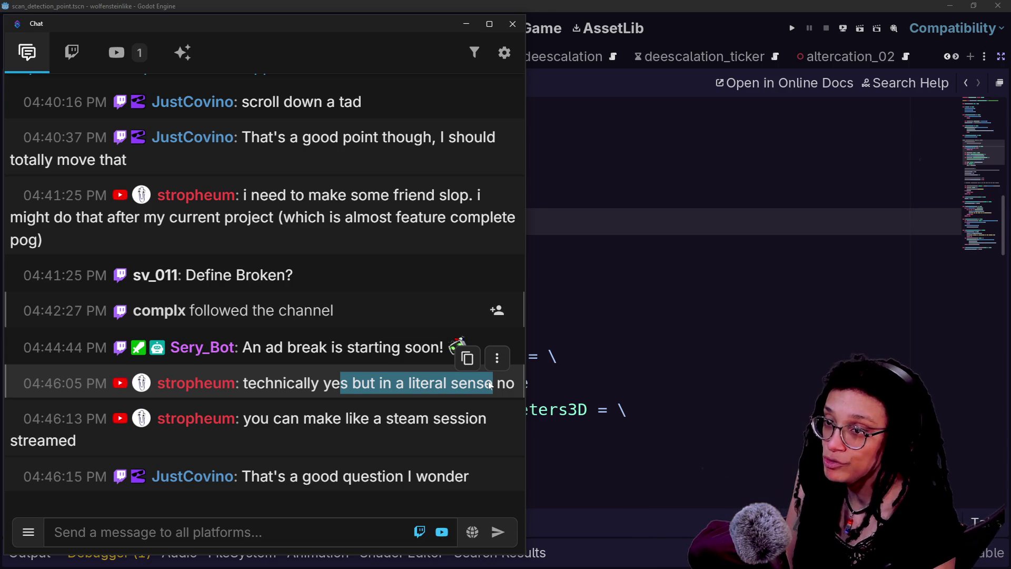
key("alt+Tab")
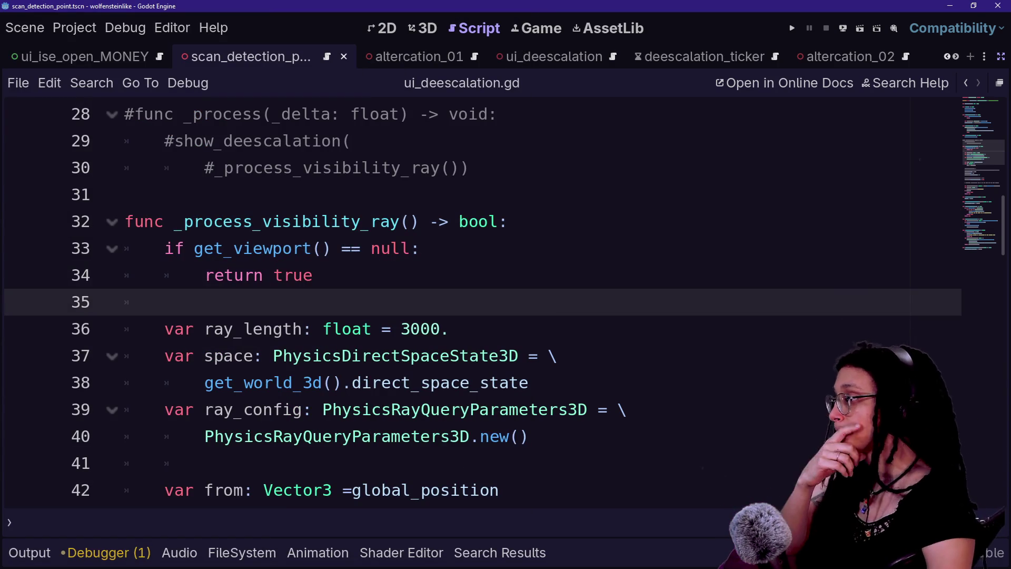
Select the has("collider") collision_dictionary block on lines 101–105 of _hover_ray for copying.
scroll(474, 301, "down", 4)
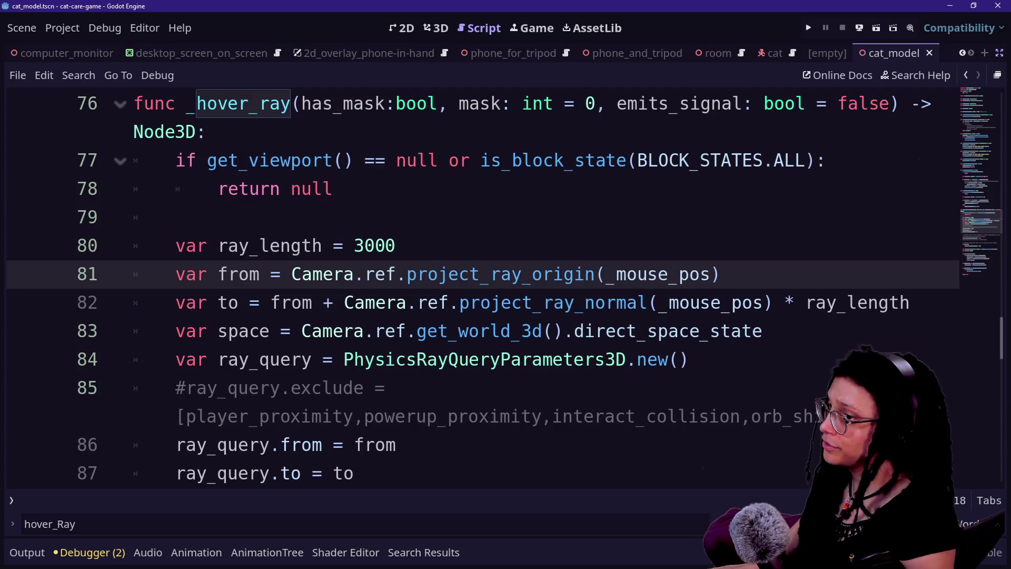
scroll(474, 285, "down", 5)
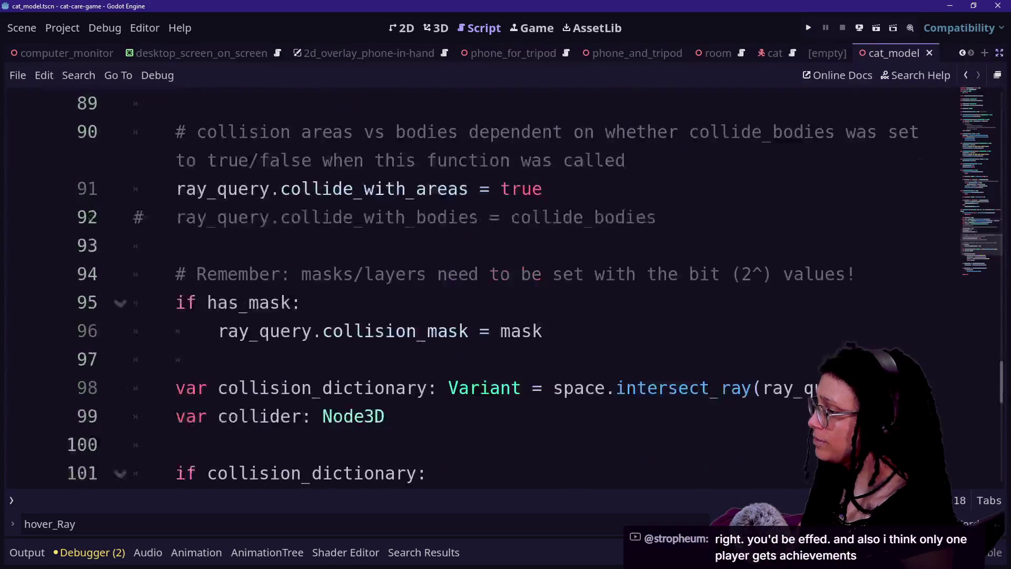
scroll(474, 284, "down", 2)
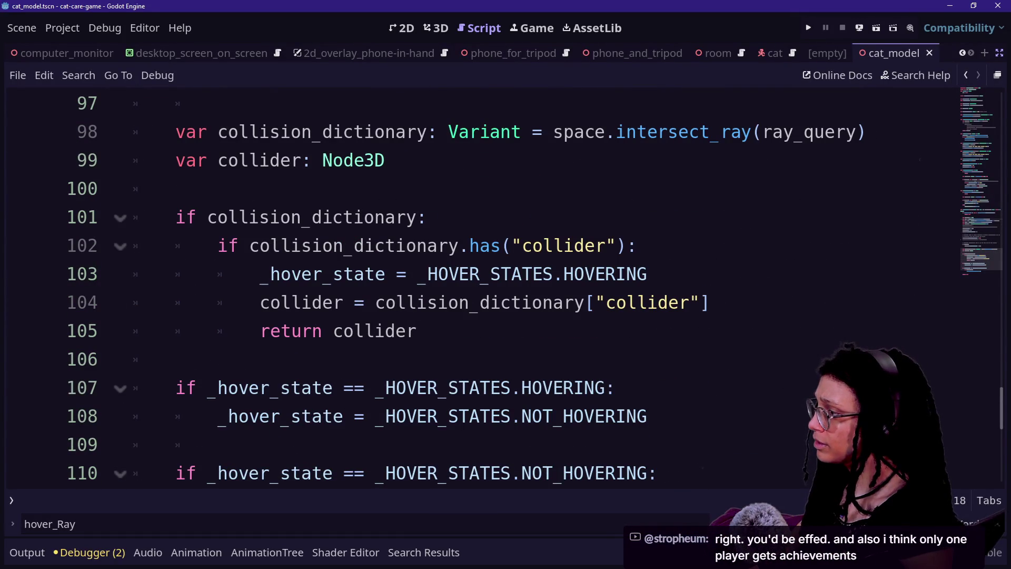
left_click(337, 246)
left_click_drag(595, 302, 711, 302)
left_click(711, 302)
left_click_drag(217, 245, 638, 245)
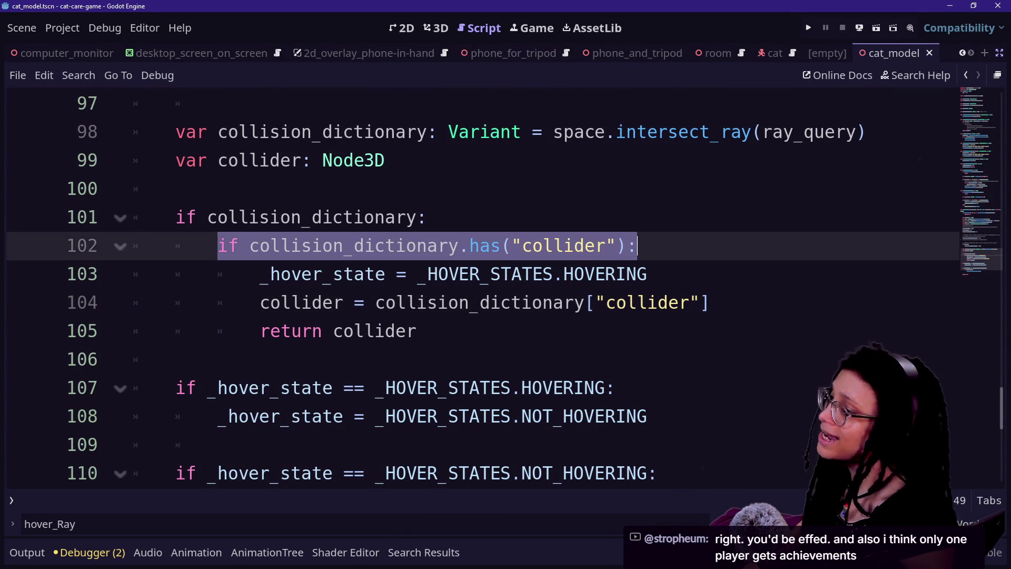
left_click(527, 303)
mouse_move(416, 331)
left_mouse_down()
mouse_move(316, 246)
mouse_move(250, 217)
mouse_move(176, 217)
left_mouse_up()
key("ctrl+c")
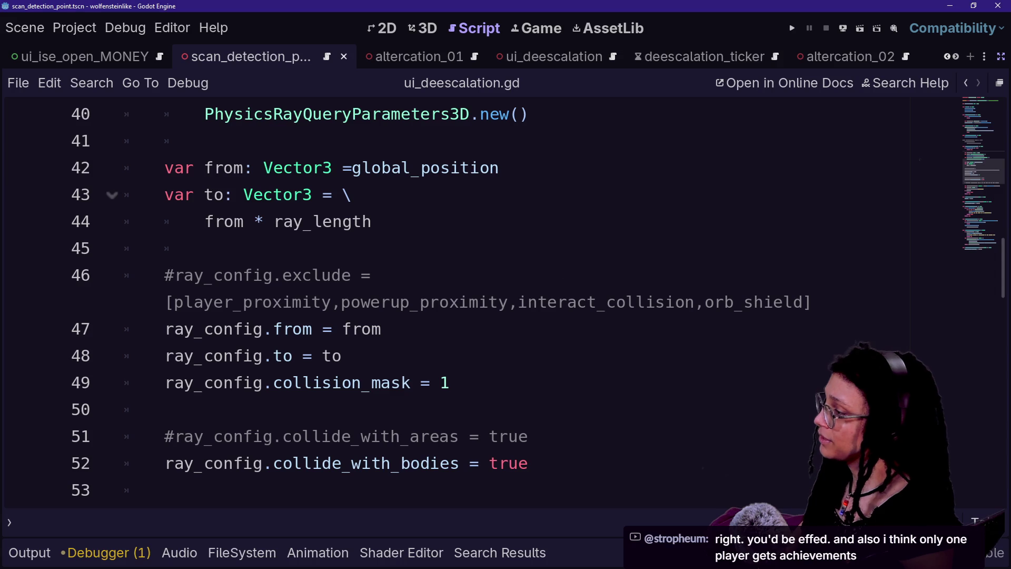
scroll(459, 300, "down", 5)
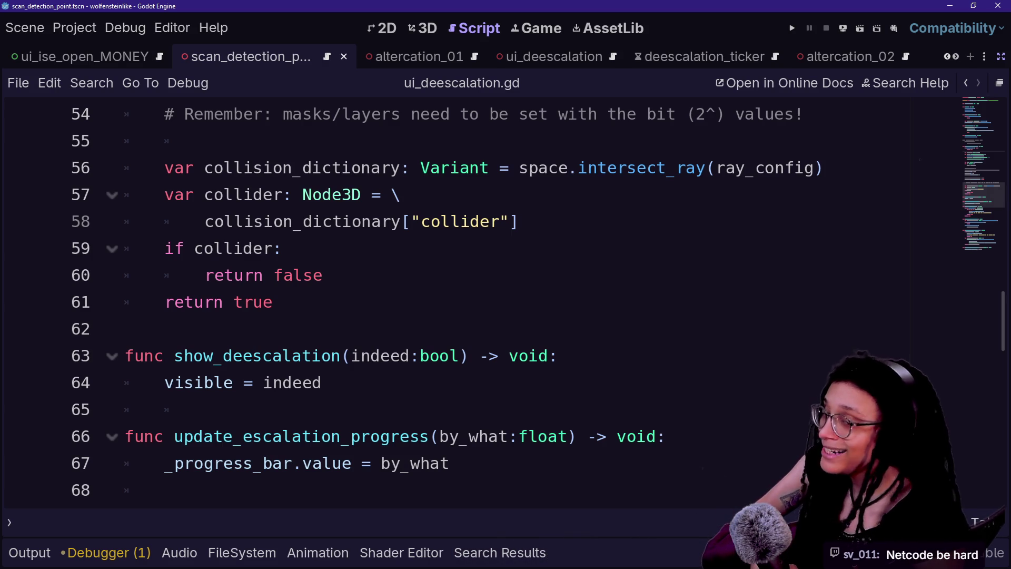
scroll(474, 300, "up", 7)
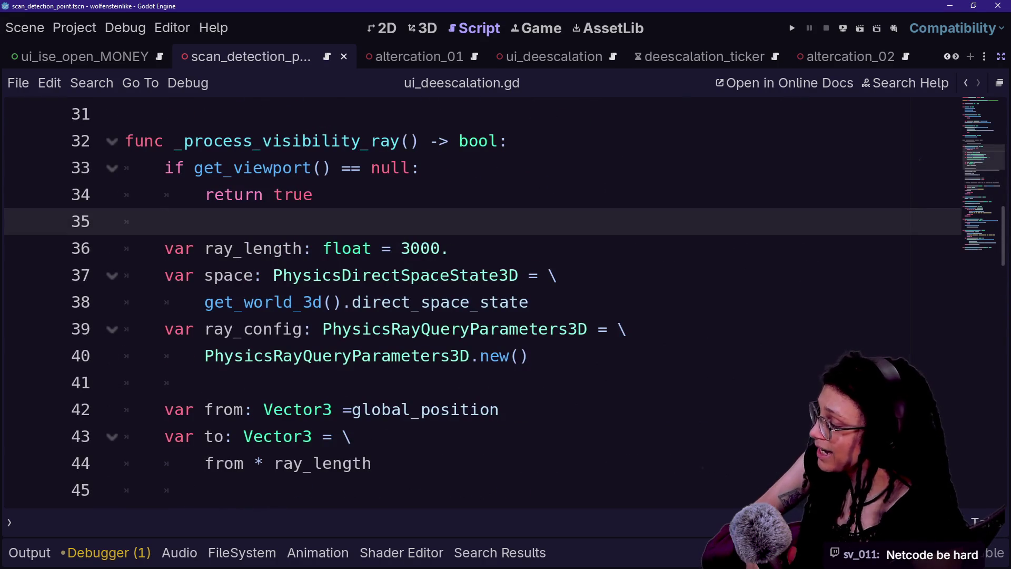
key("Down")
key("Down")
key("Down")
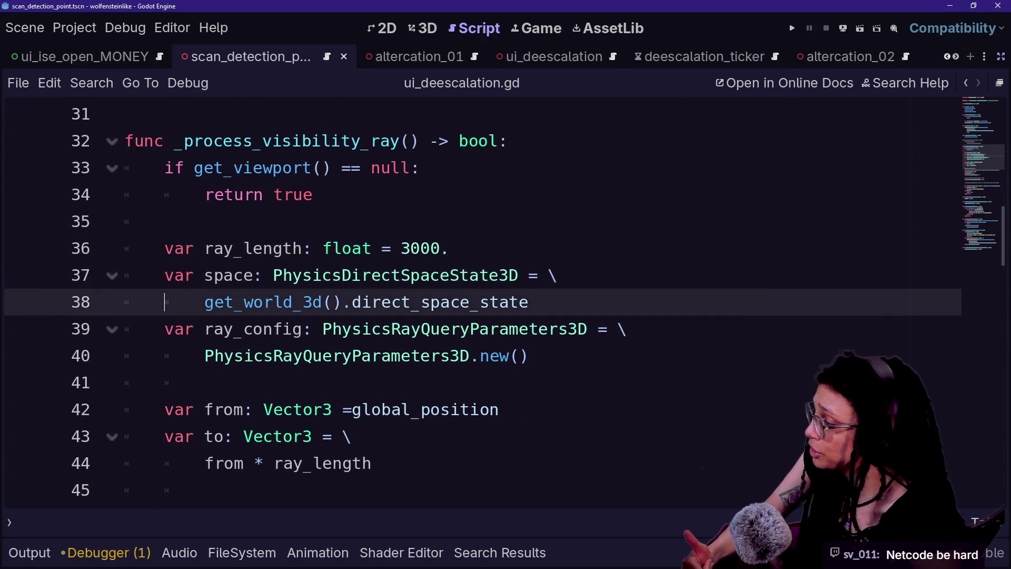
key("Down")
key("Down")
key("Down")
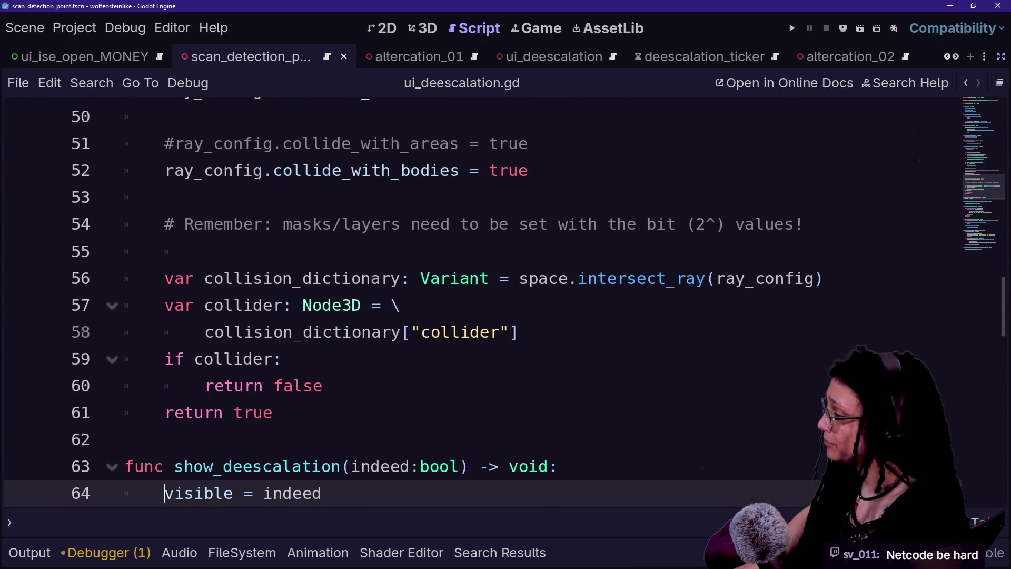
left_click(519, 332)
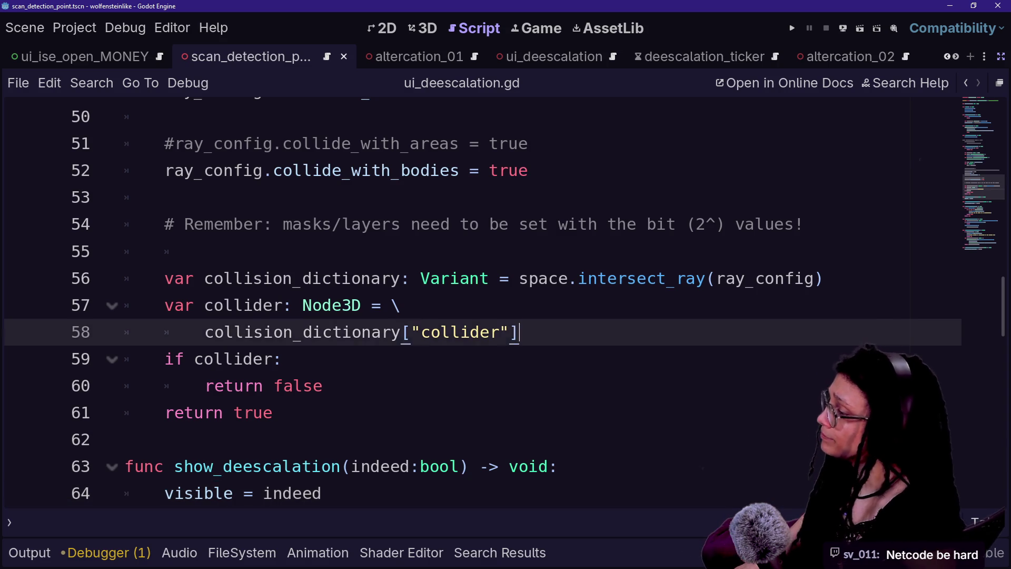
Paste the copied has("collider") if-block on its own line after the intersect_ray call.
left_click(165, 306, "shift")
key("ctrl+v")
key("ctrl+z")
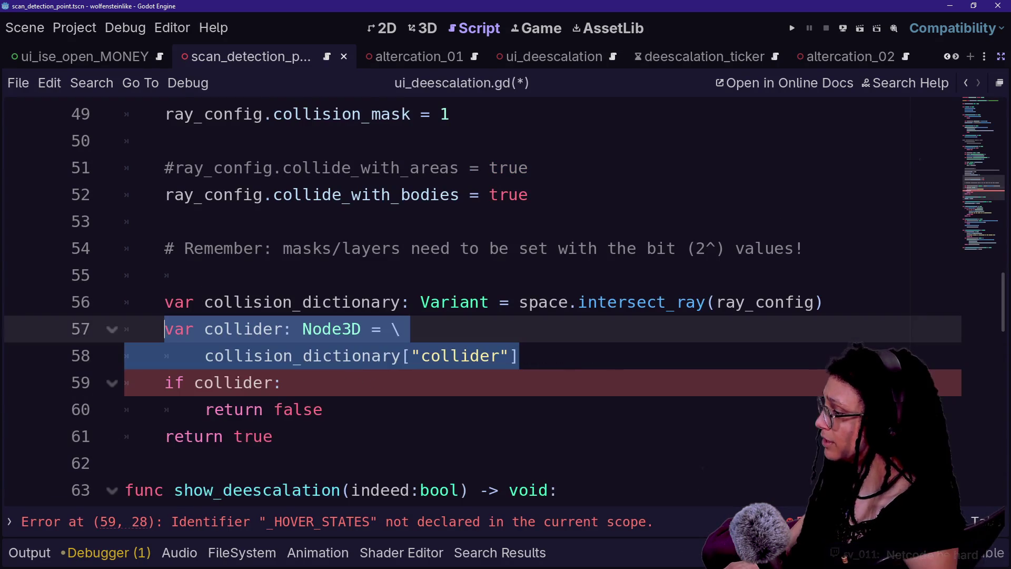
left_click(824, 301)
key("ctrl+v")
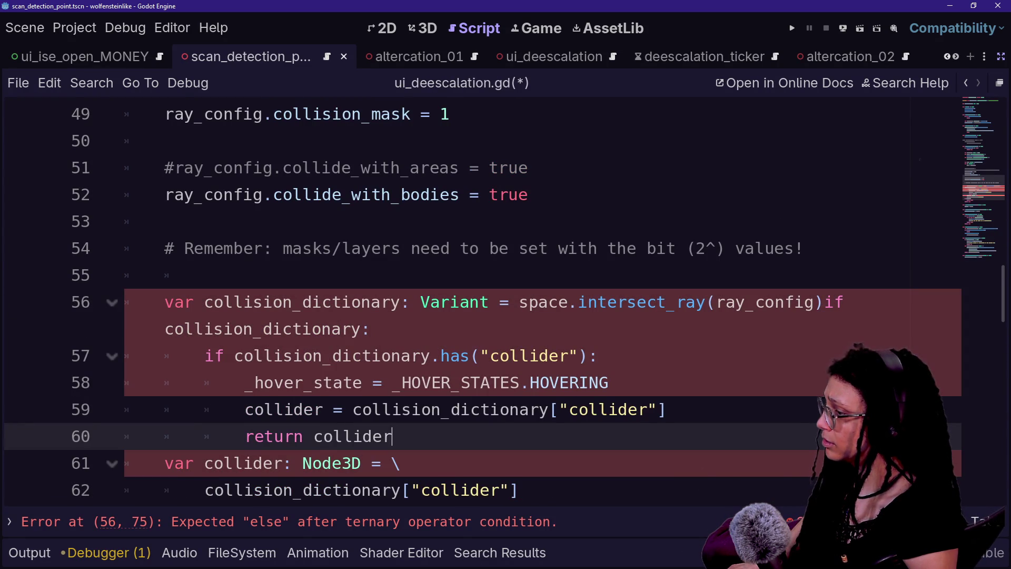
left_click(825, 302)
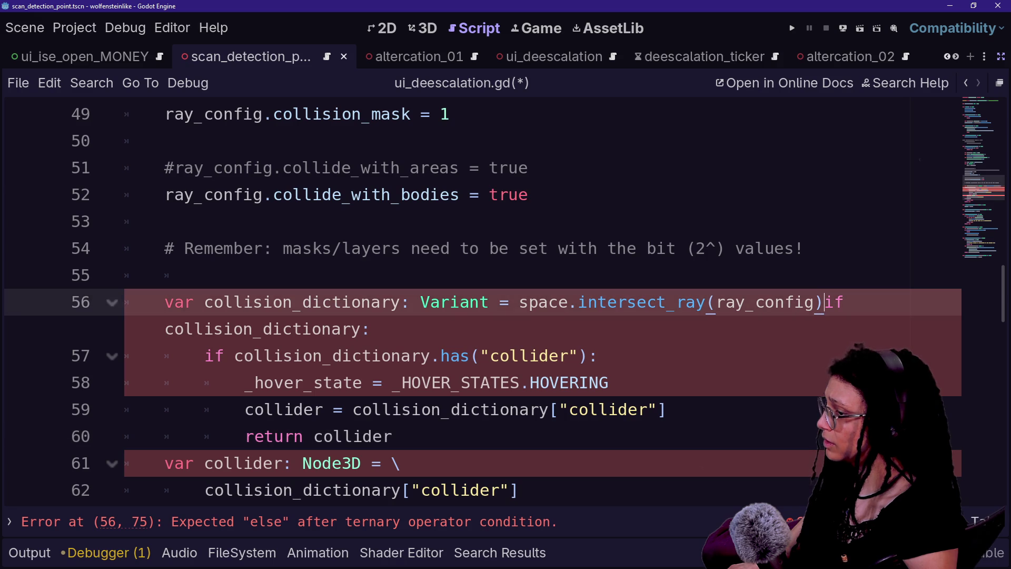
key("Return")
Delete the unneeded _hover_state assignment line from the pasted block.
key("shift+End")
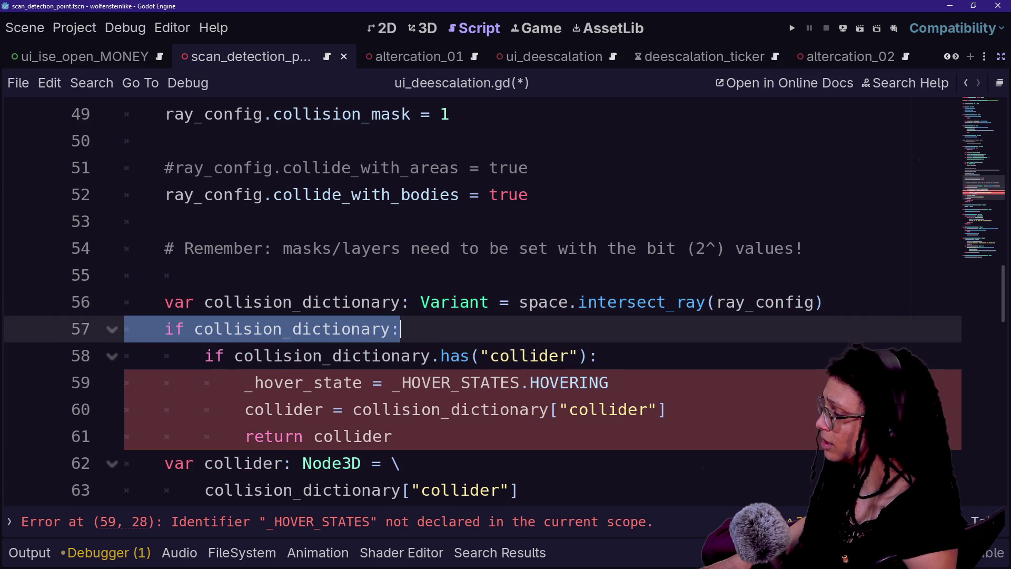
scroll(474, 300, "down", 1)
left_click(313, 329)
left_click_drag(285, 275, 204, 275)
left_click(323, 248)
left_click_drag(322, 248, 598, 275)
left_click(598, 275)
mouse_move(245, 302)
left_mouse_down()
mouse_move(639, 329)
mouse_move(611, 302)
left_mouse_up()
key("BackSpace")
key("BackSpace")
key("BackSpace")
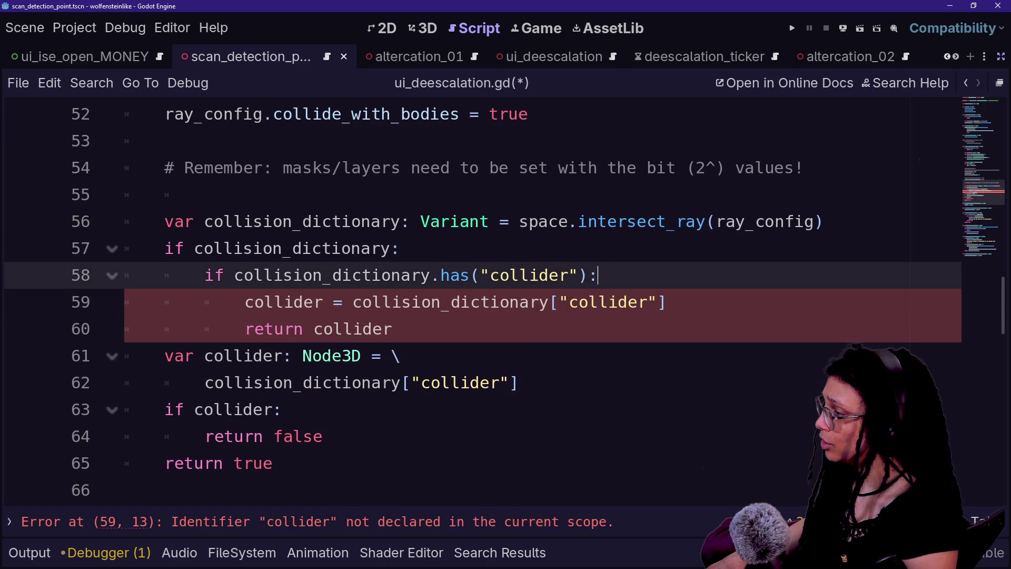
Trim the collider assignment to 'var collider: Node3D' and move it above the ray query.
left_click_drag(391, 355, 519, 383)
key("BackSpace")
key("BackSpace")
key("BackSpace")
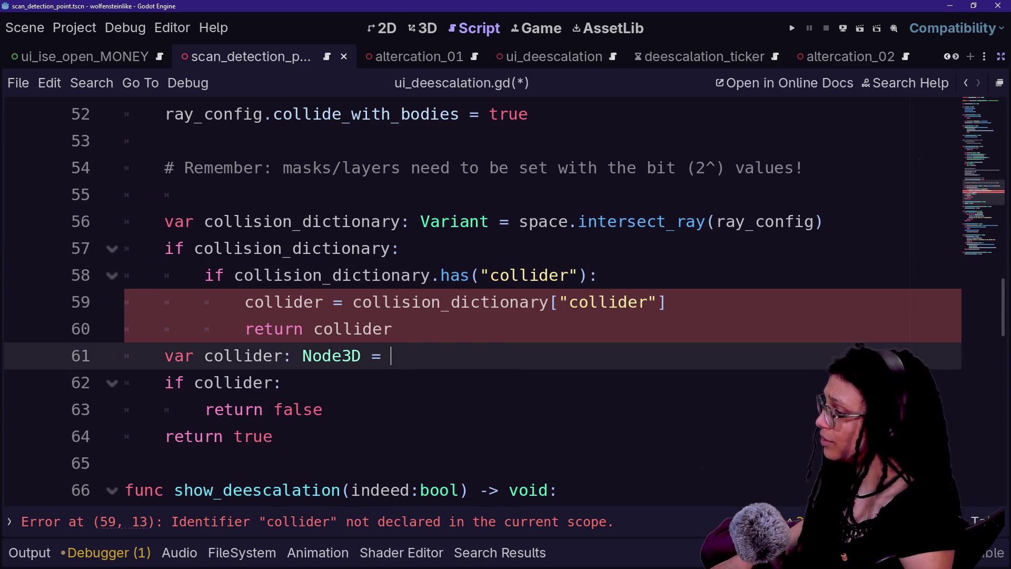
key("shift+Up")
key("ctrl+c")
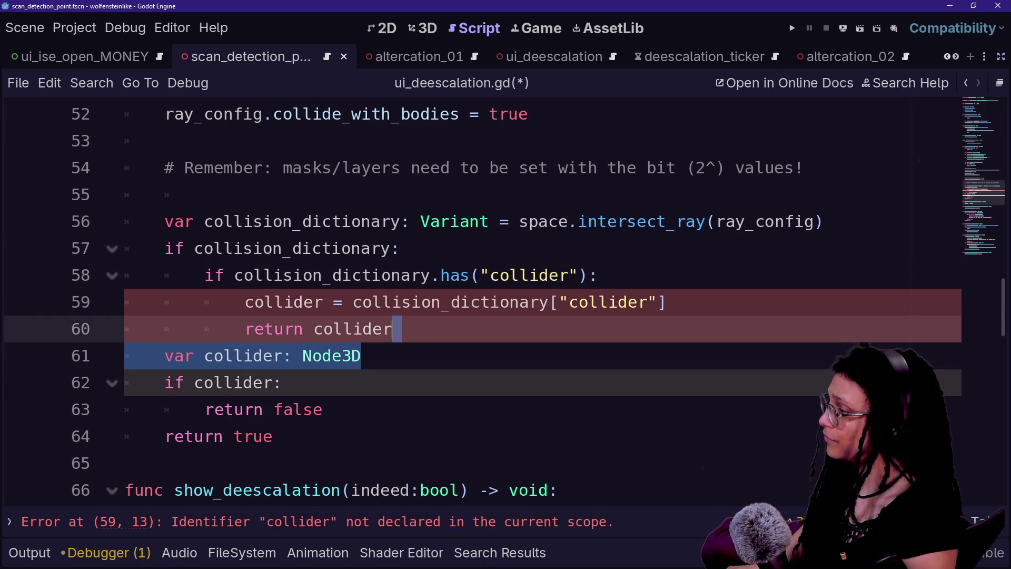
key("BackSpace")
left_click(165, 222)
key("ctrl+v")
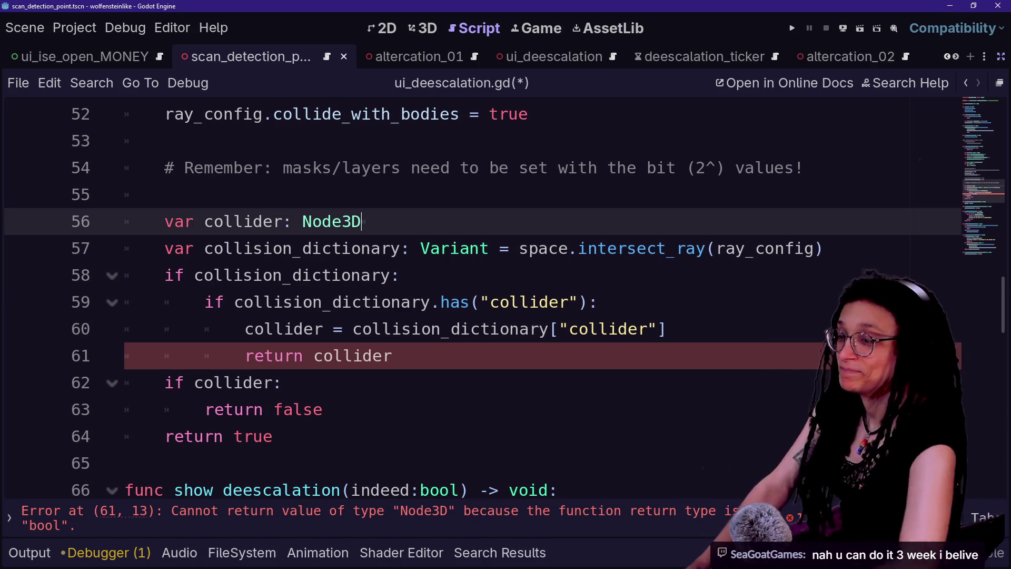
Remove the 'return collider' and 'if collider:' lines from the visibility check.
key("Down")
key("Down")
key("Down")
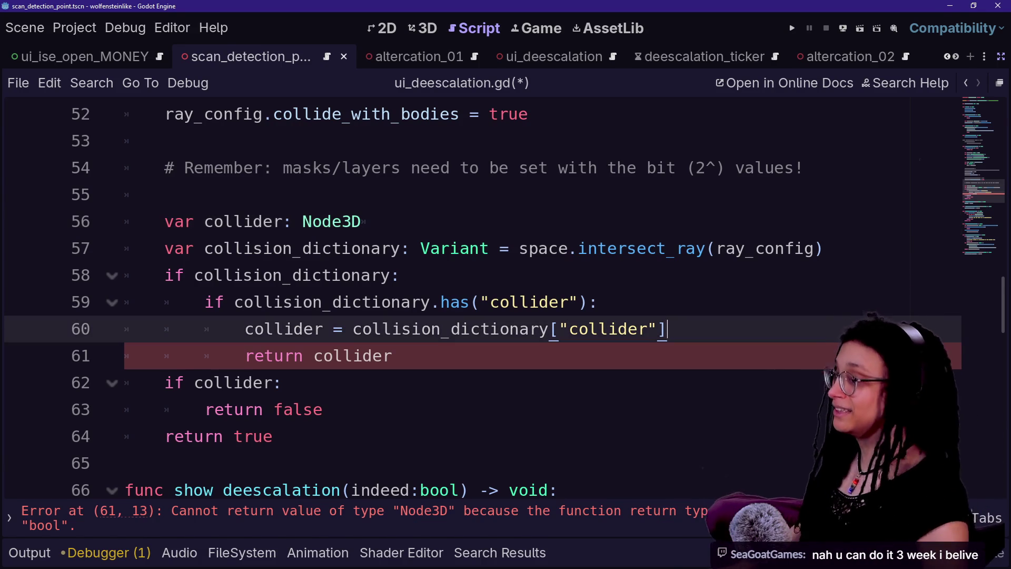
key("Down")
key("Down")
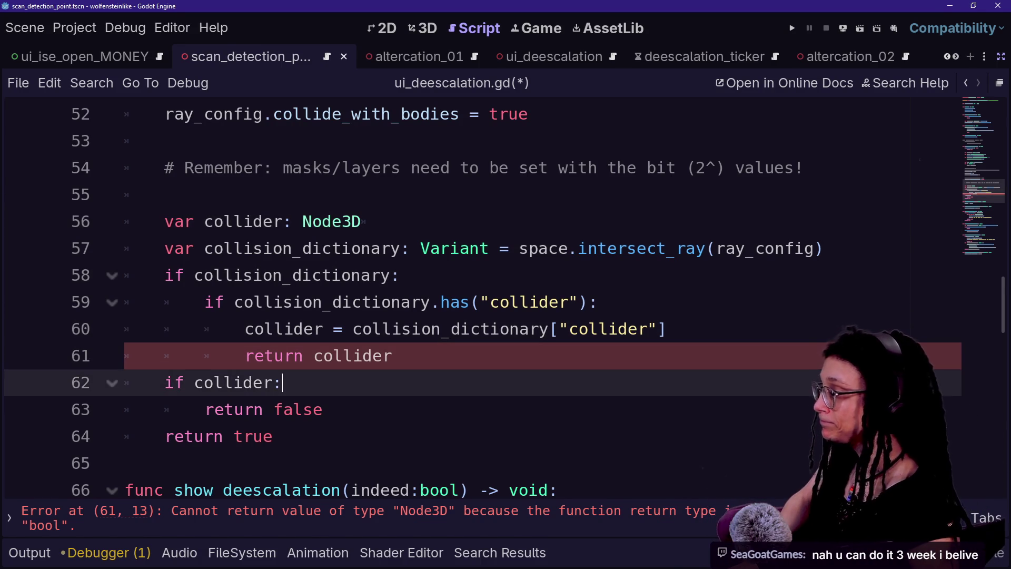
key("Up")
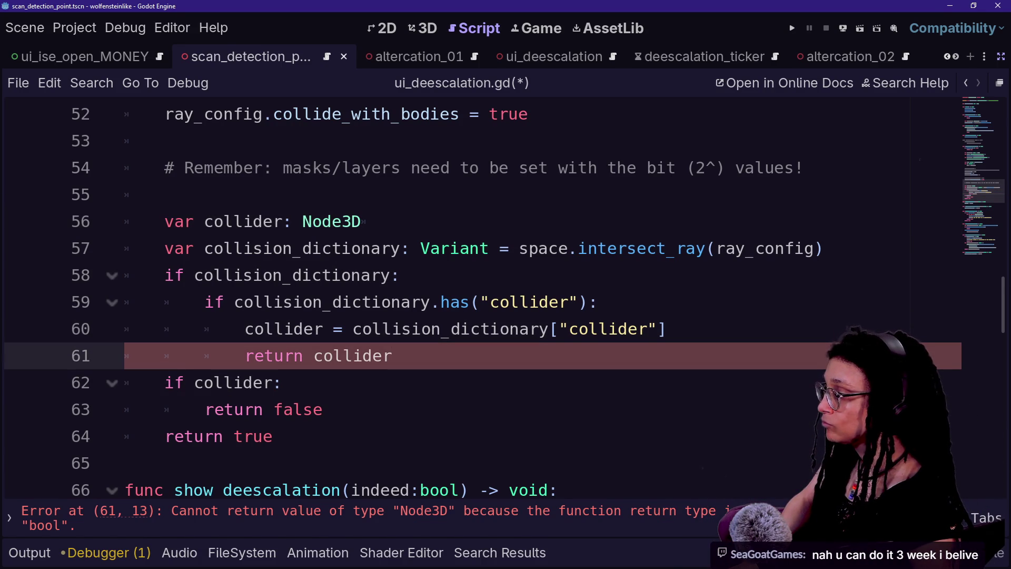
key("shift+Up")
key("BackSpace")
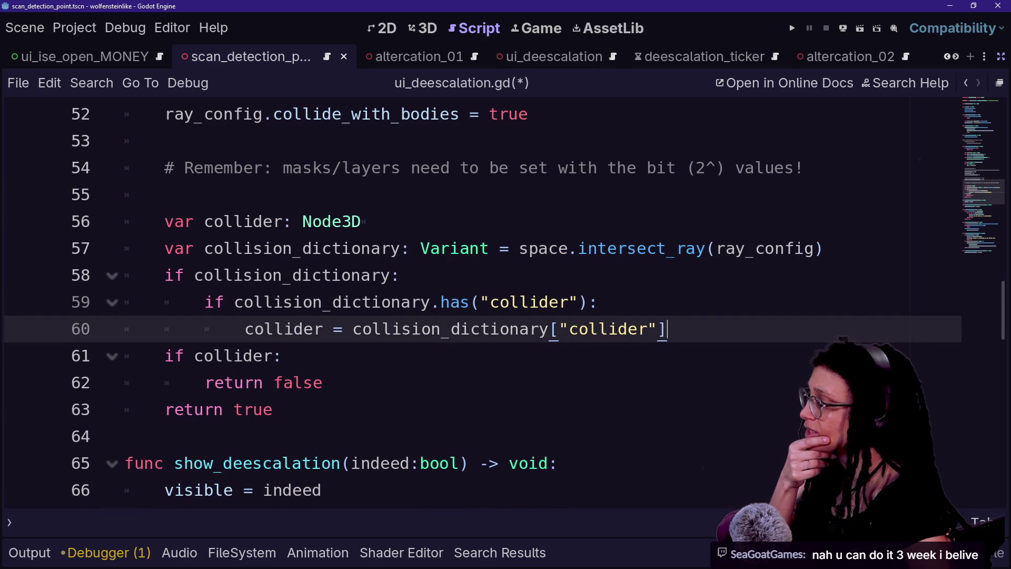
key("Down")
key("Down")
key("Up")
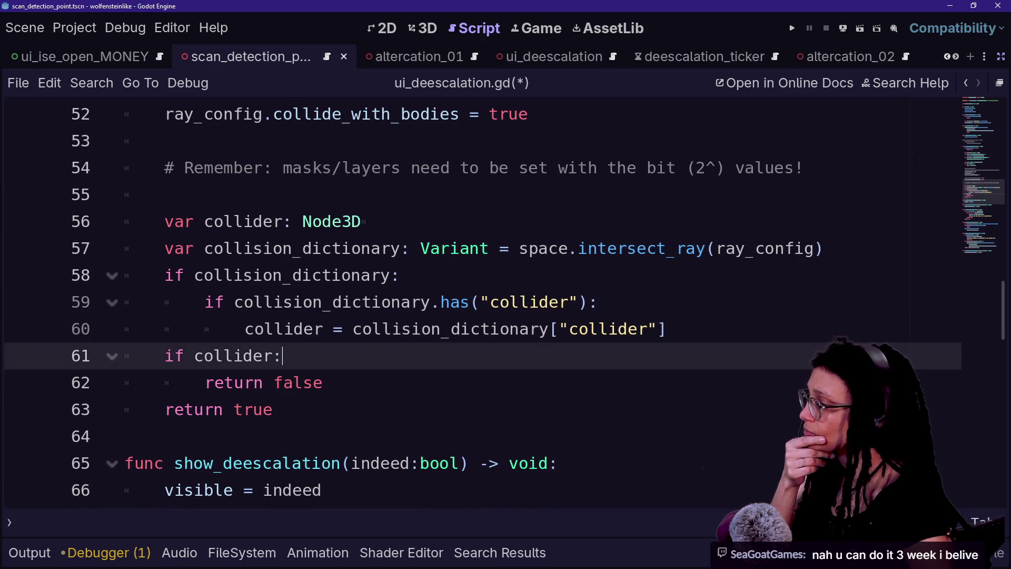
key("shift+Up")
key("BackSpace")
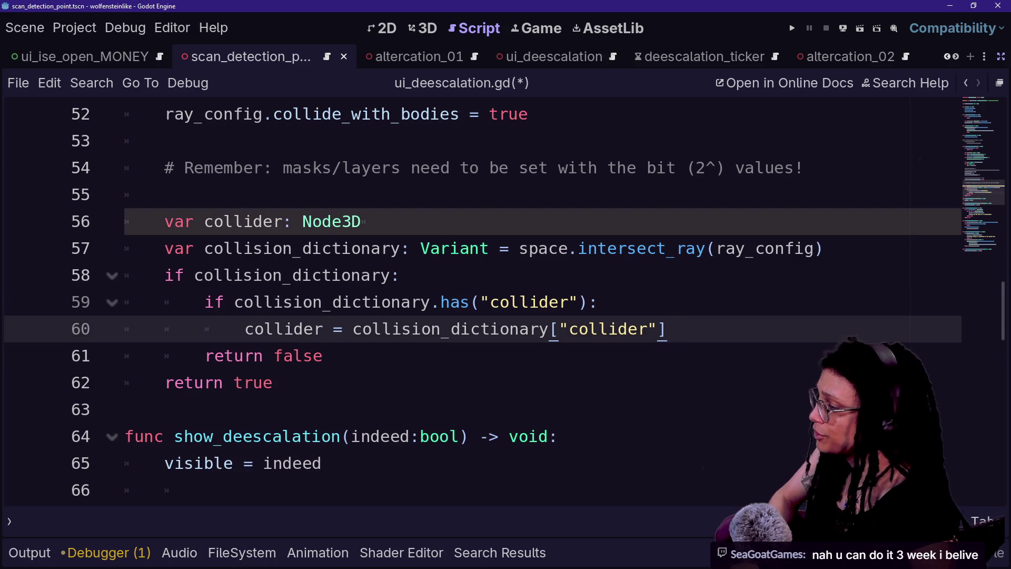
Delete the collider assignment and unused 'var collider', indent 'return false', and save.
left_click(263, 356)
key("ctrl+s")
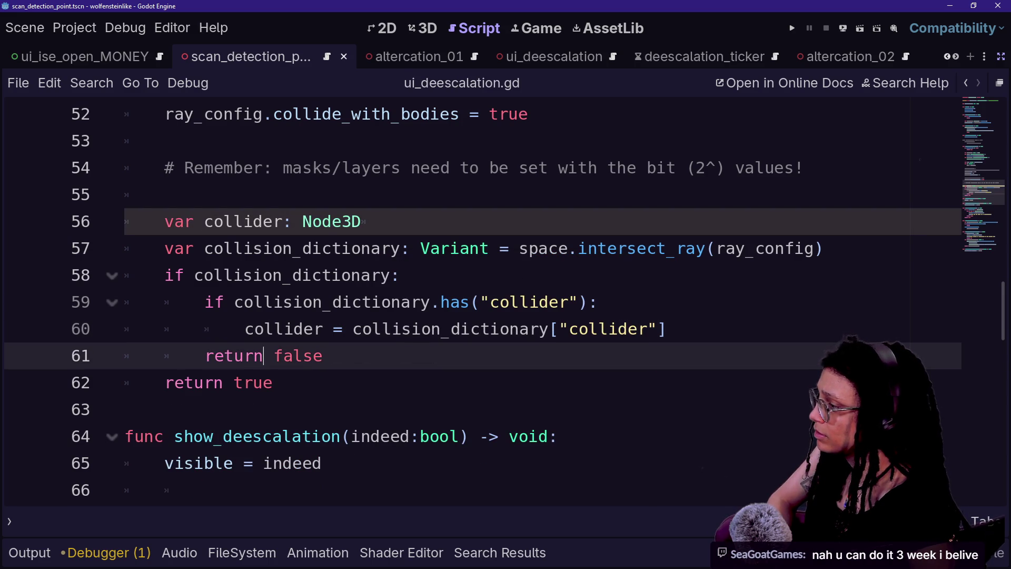
left_click(364, 221)
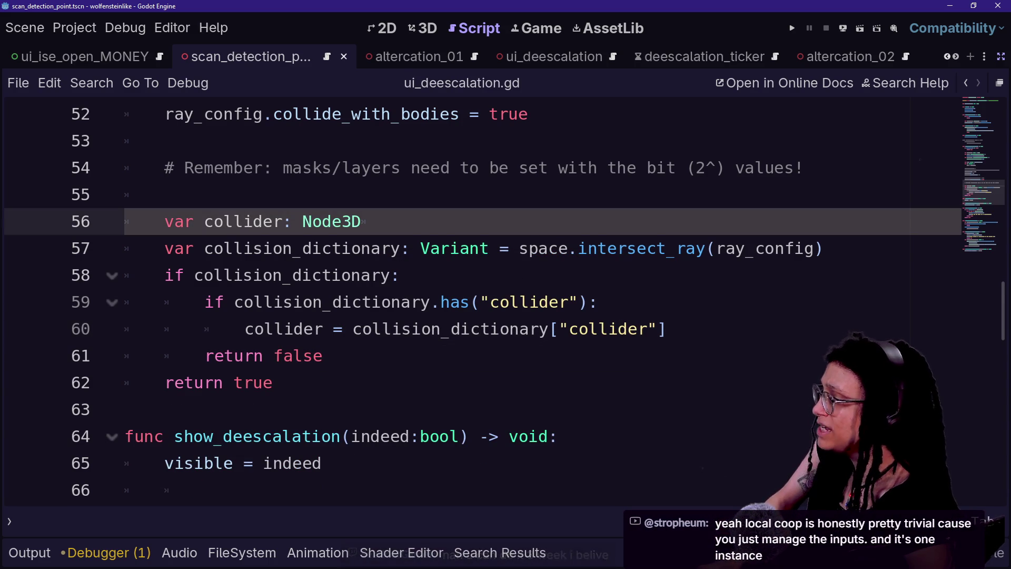
left_click_drag(667, 328, 598, 302)
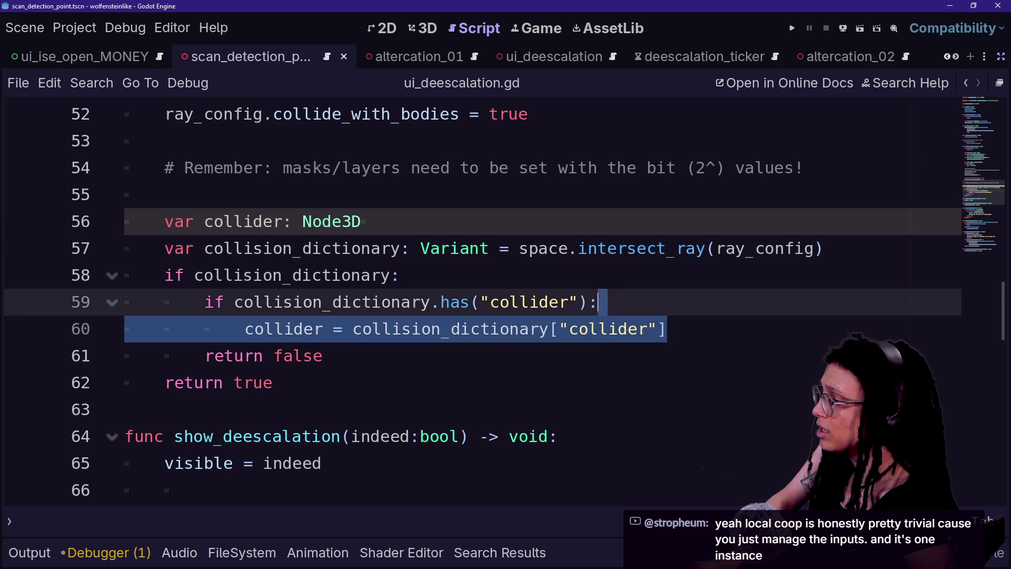
key("BackSpace")
left_click(205, 328)
key("Tab")
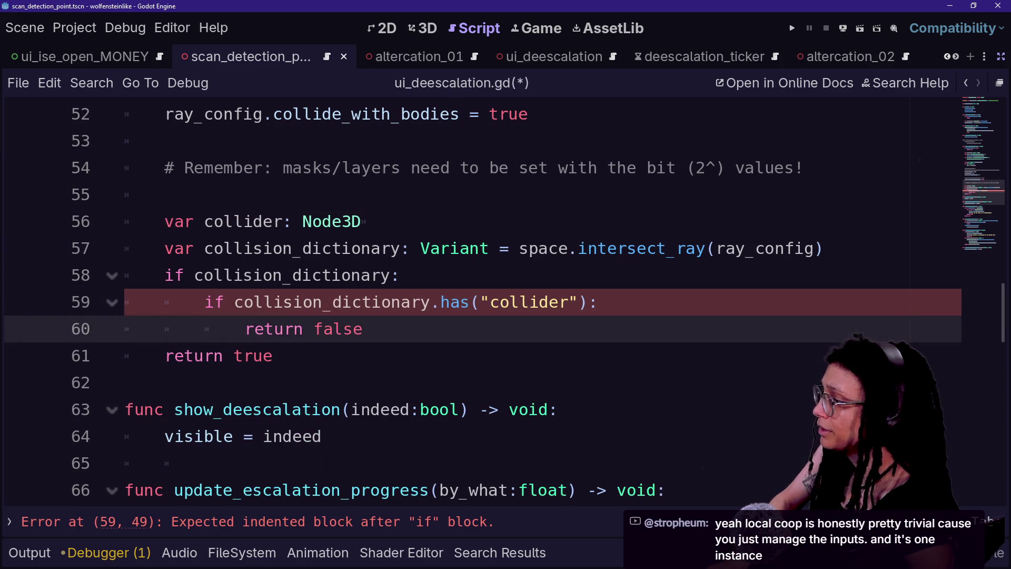
left_click_drag(363, 222, 164, 194)
key("BackSpace")
key("ctrl+s")
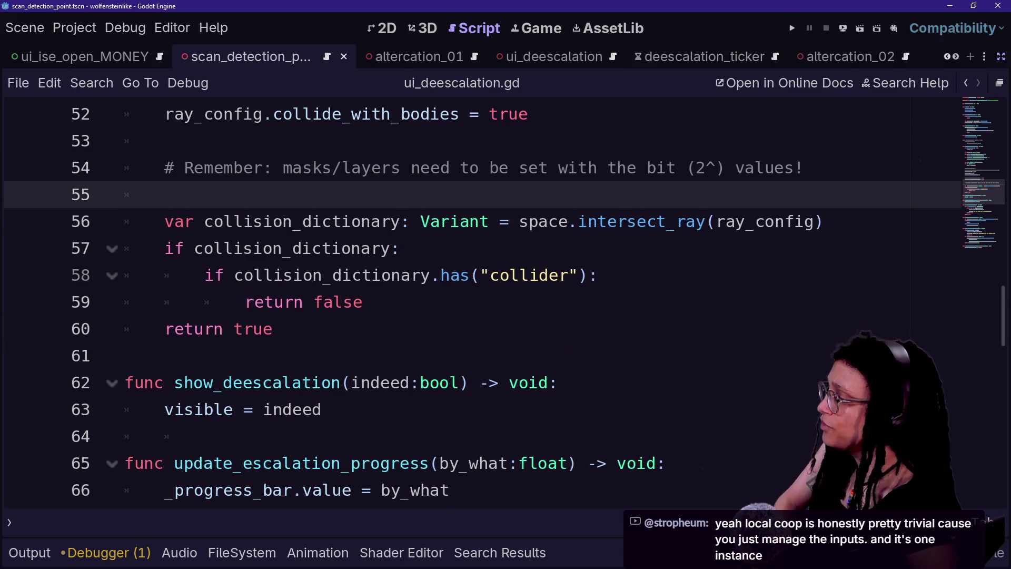
Review the value true on line 34, then run and stop the game as a quick test.
scroll(474, 303, "up", 2)
scroll(474, 303, "up", 7)
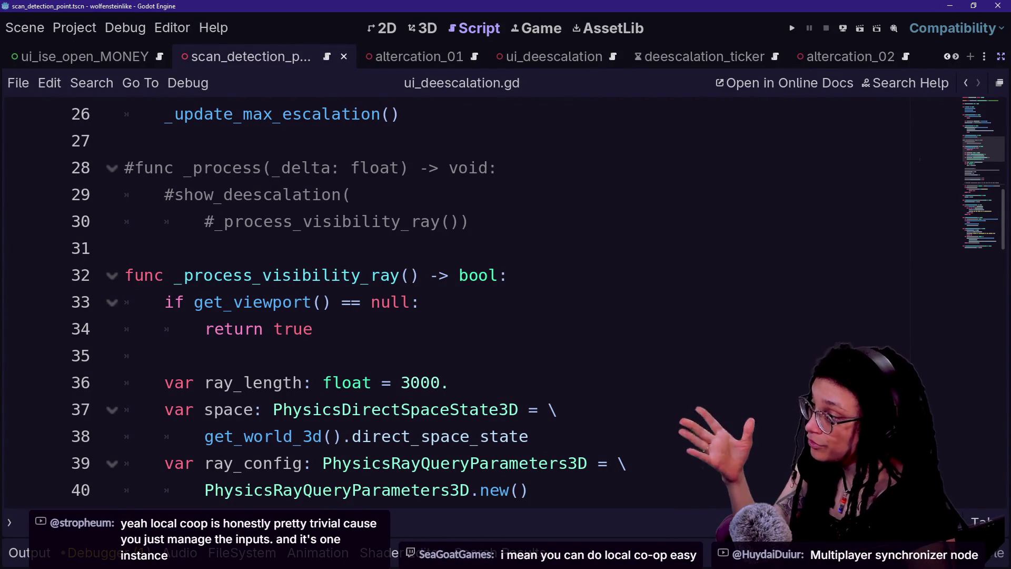
scroll(474, 303, "down", 1)
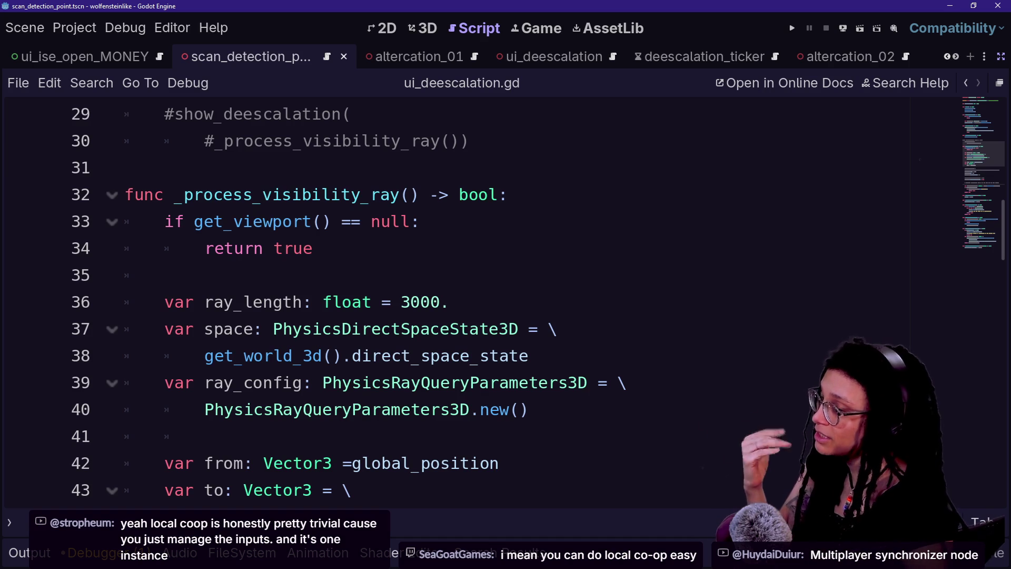
double_click(293, 248)
left_click(314, 248)
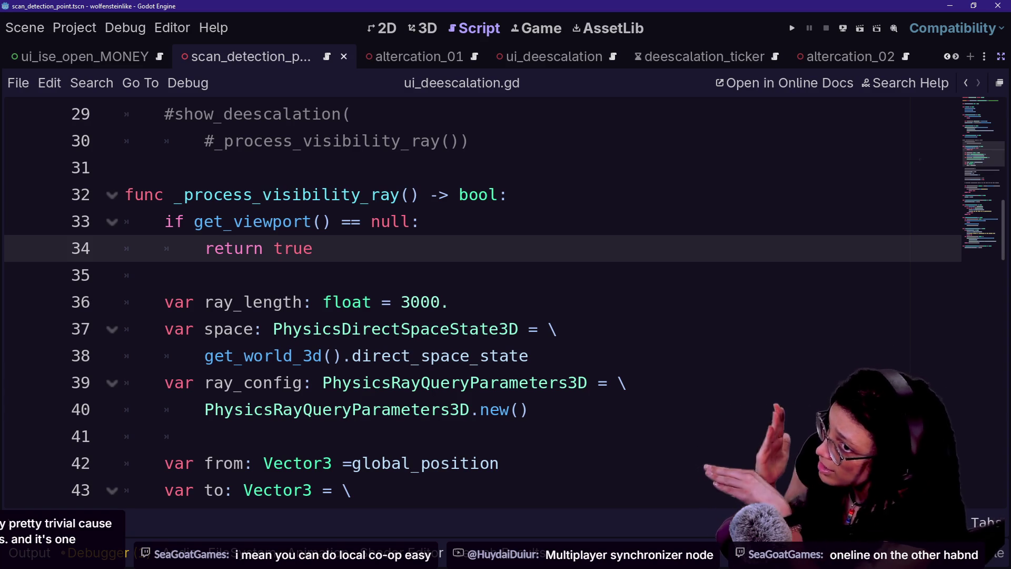
double_click(293, 248)
left_click(314, 248)
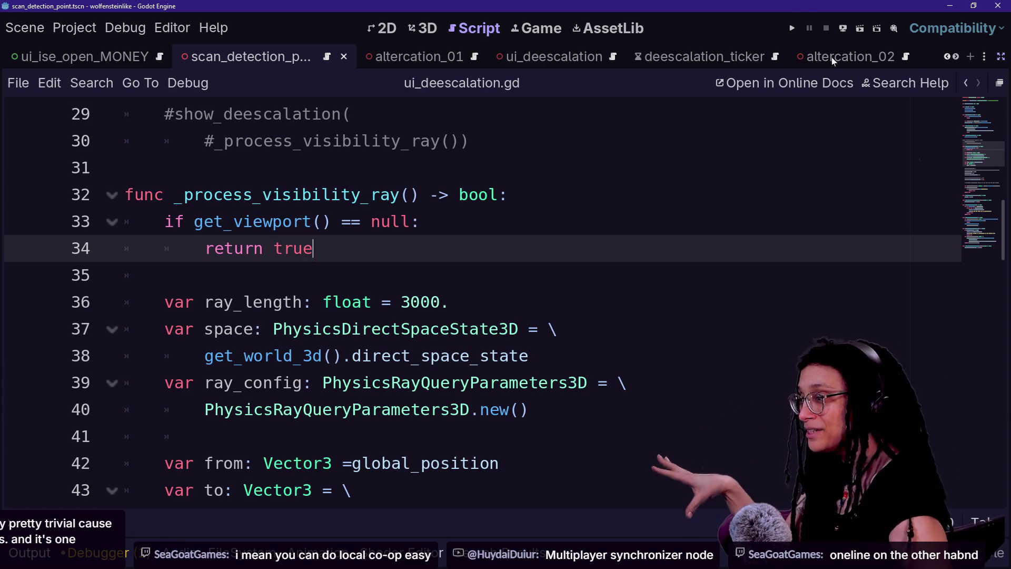
left_click(792, 28)
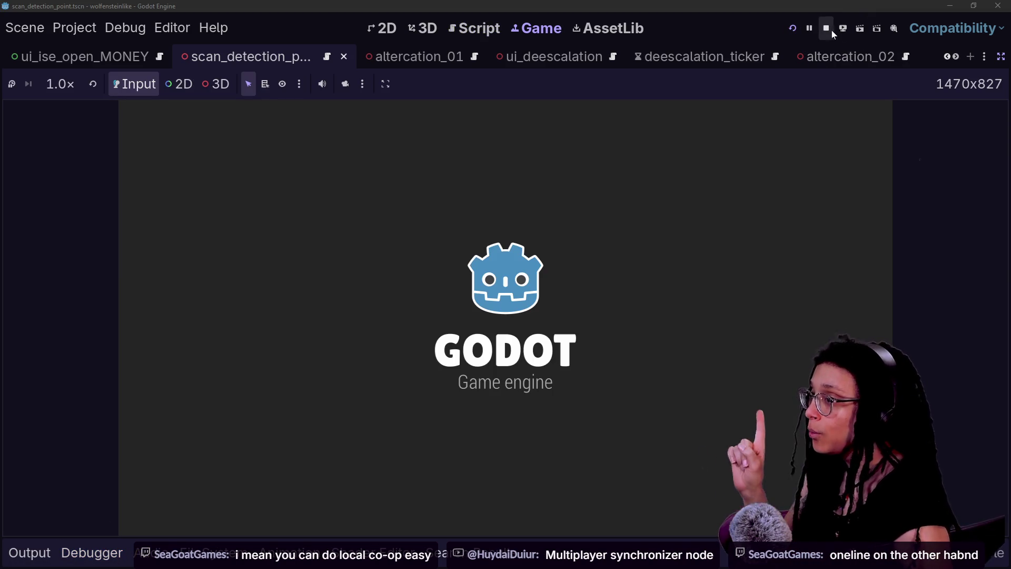
left_click(826, 28)
Uncomment the _process function on lines 28–30 with Ctrl+K, save, test-run, and return to the script.
left_click_drag(360, 167, 411, 222)
key("ctrl+k")
key("ctrl+s")
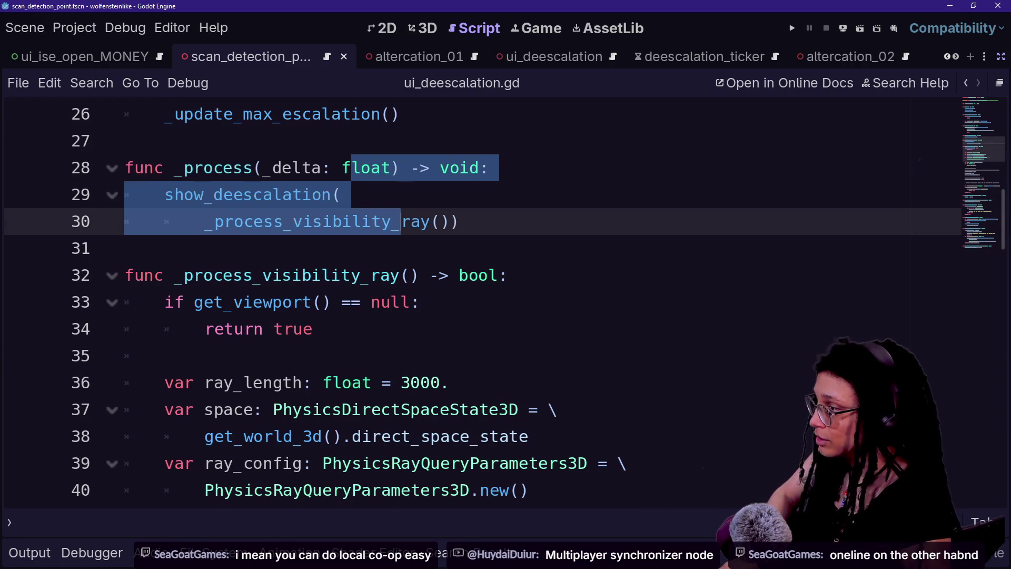
left_click(799, 31)
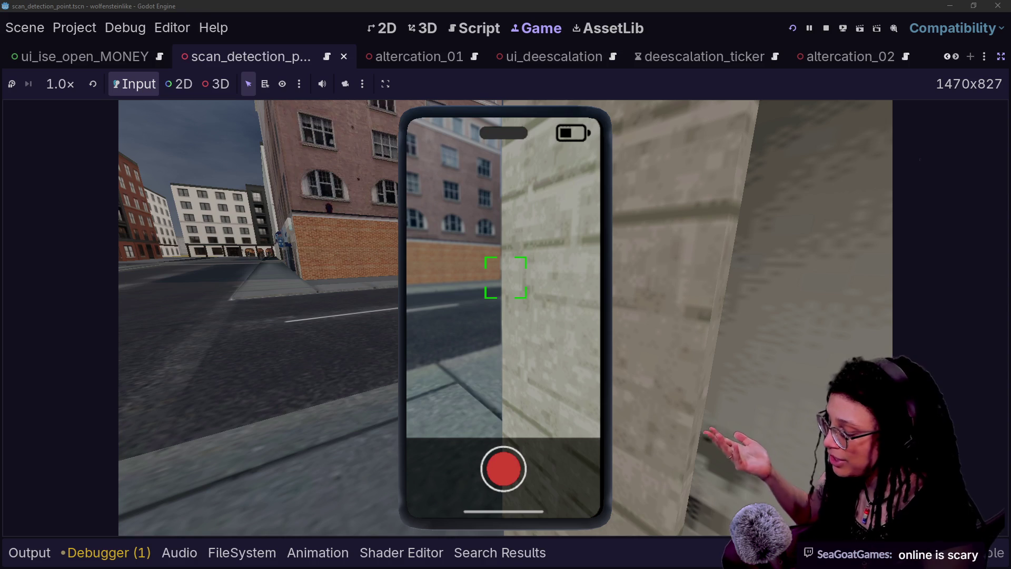
left_click(612, 56)
Delete the stray tab on blank line 41 inside _process_visibility_ray.
scroll(505, 306, "up", 3)
scroll(506, 306, "up", 5)
scroll(505, 306, "down", 10)
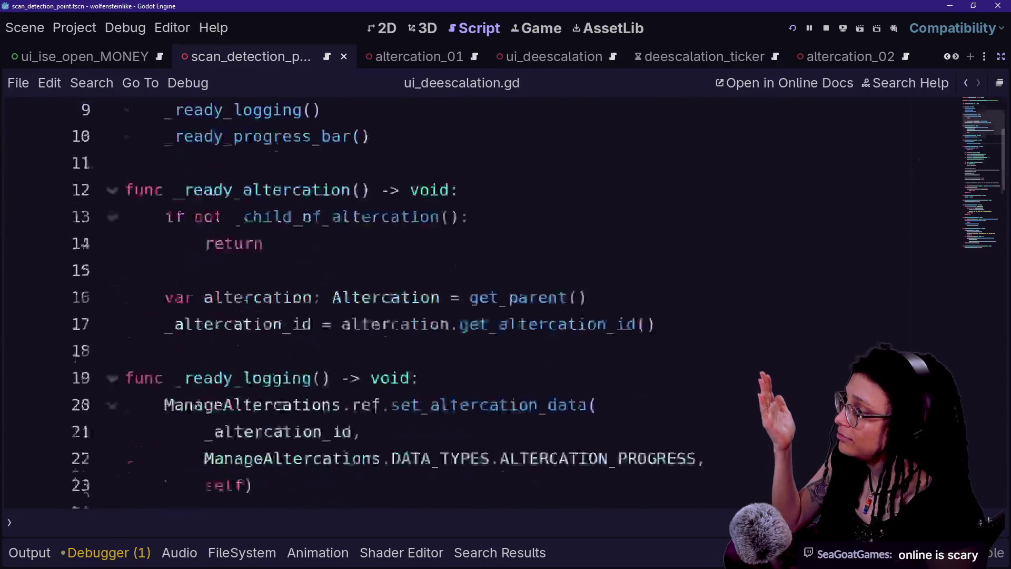
scroll(506, 306, "up", 4)
scroll(506, 305, "down", 13)
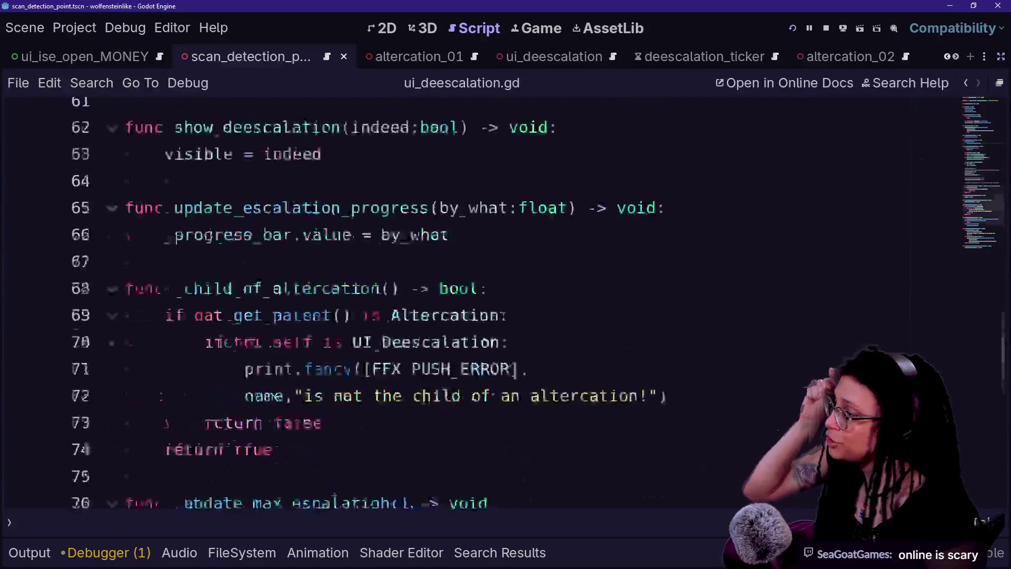
scroll(505, 306, "up", 20)
left_click(361, 302)
key("Down")
key("Down")
key("Down")
key("Page_Down")
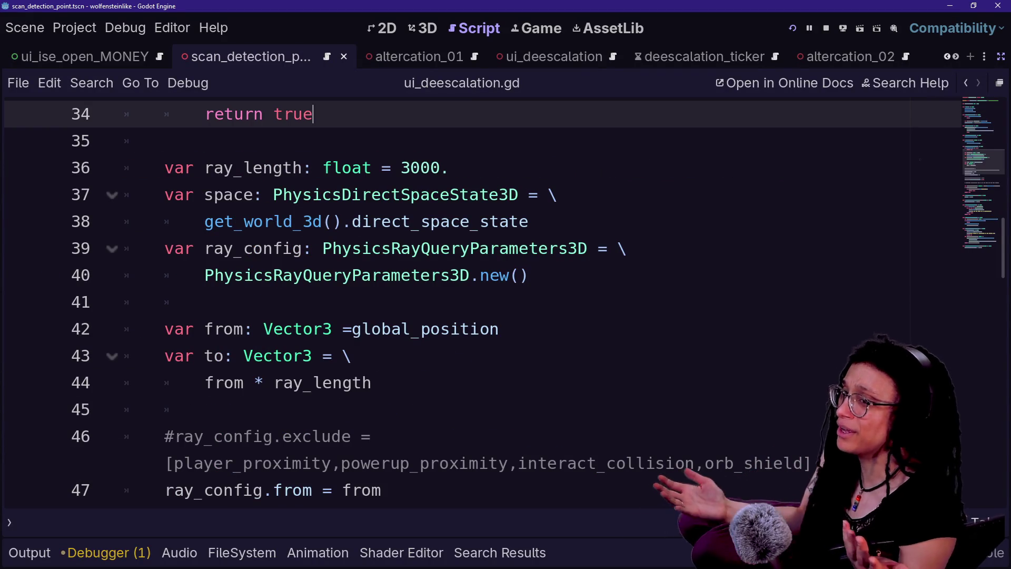
key("Down")
key("Down")
key("Down")
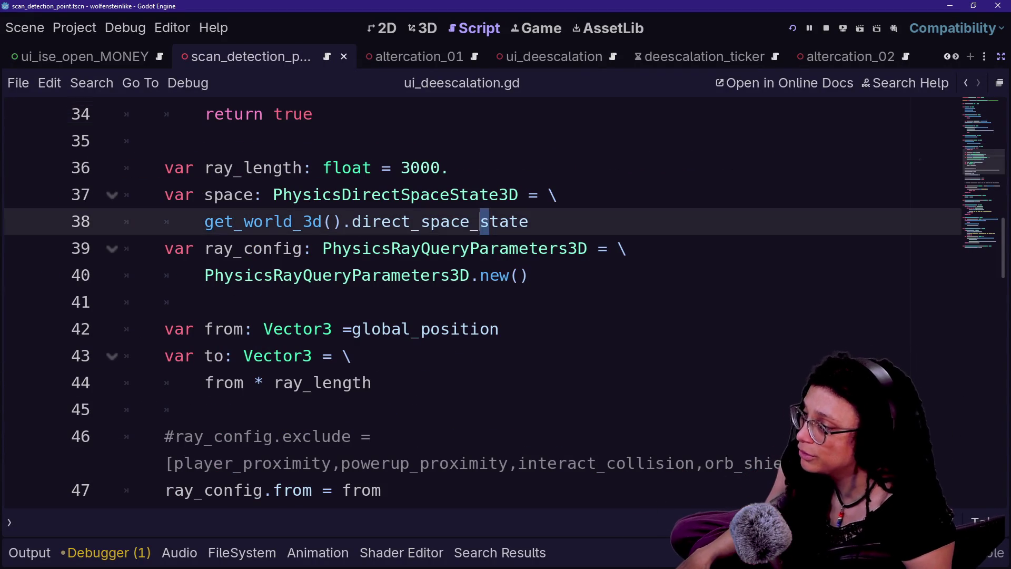
key("BackSpace")
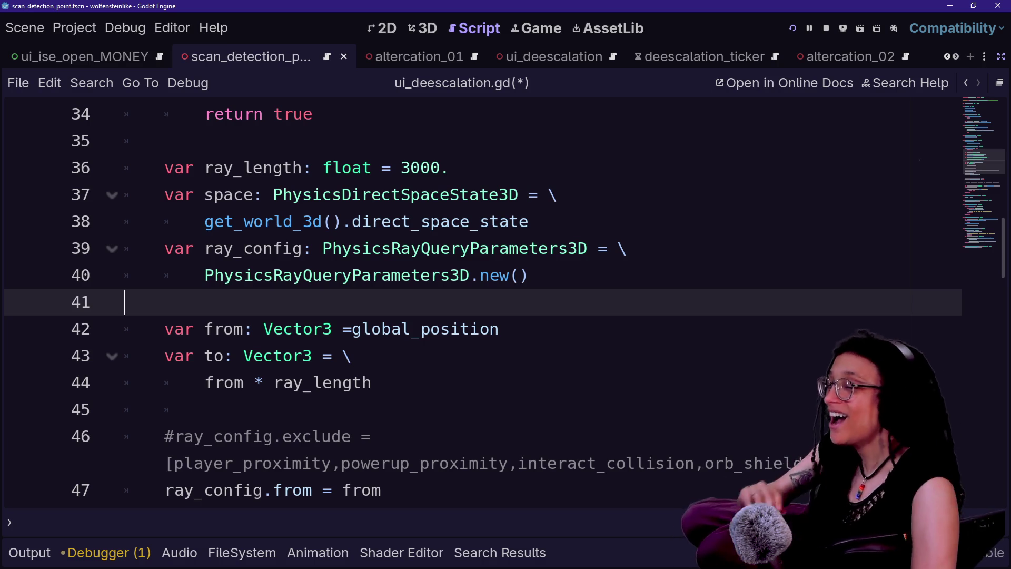
key("Down")
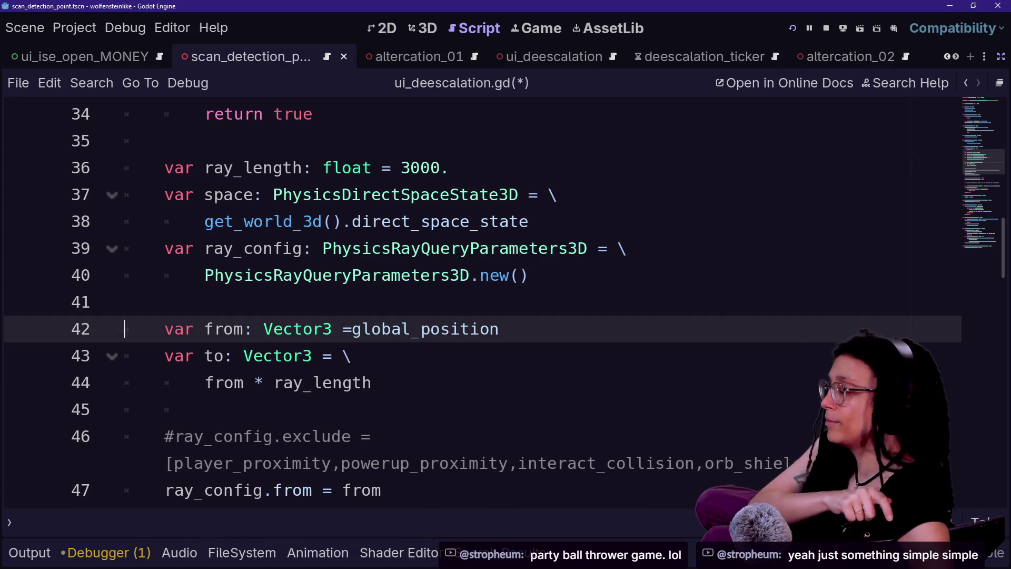
left_click(125, 302)
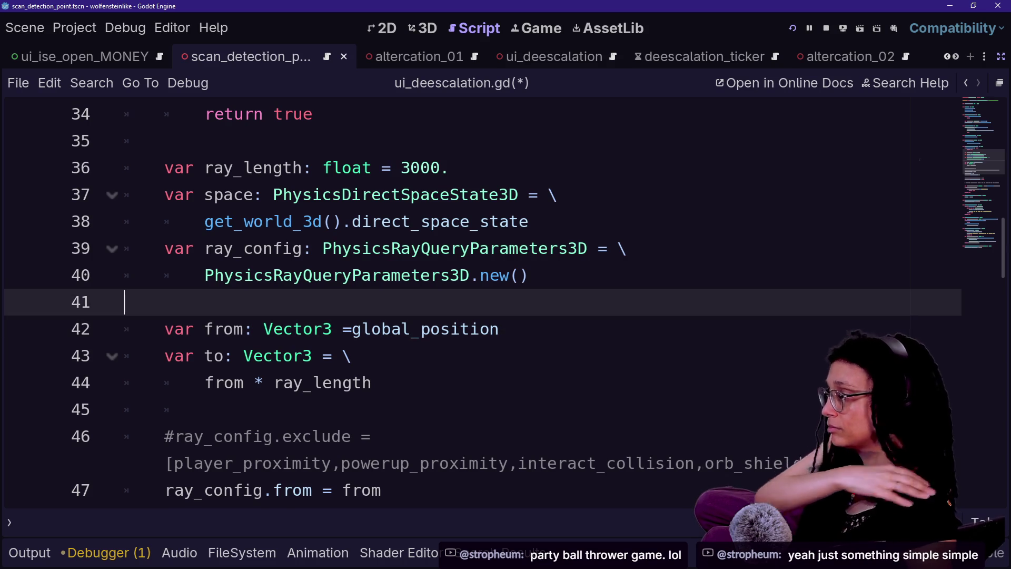
Add a space before global_position on line 42 and save the script.
left_click(351, 328)
key("ctrl+s")
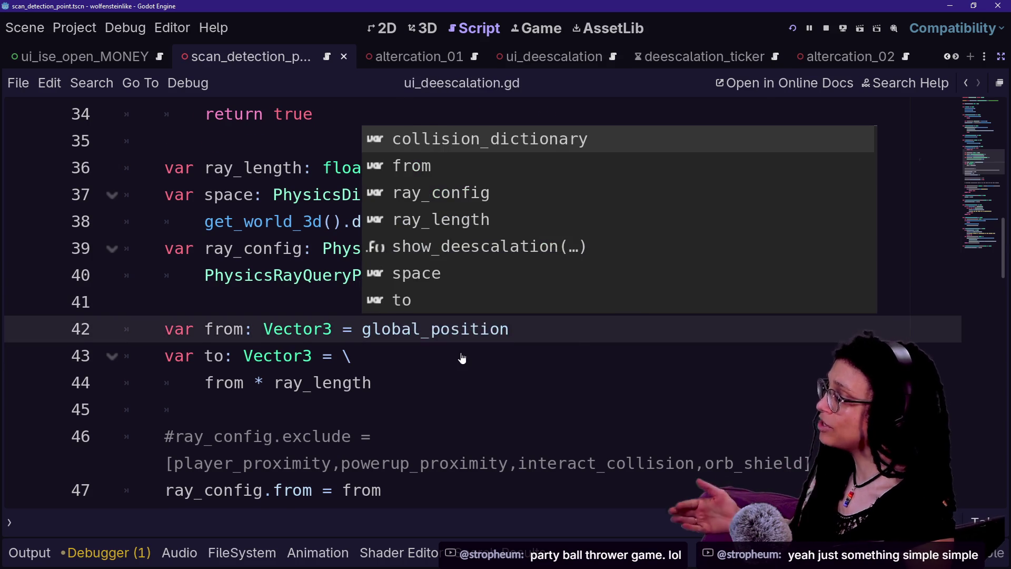
scroll(462, 359, "down", 1)
left_click(166, 384)
scroll(462, 359, "down", 3)
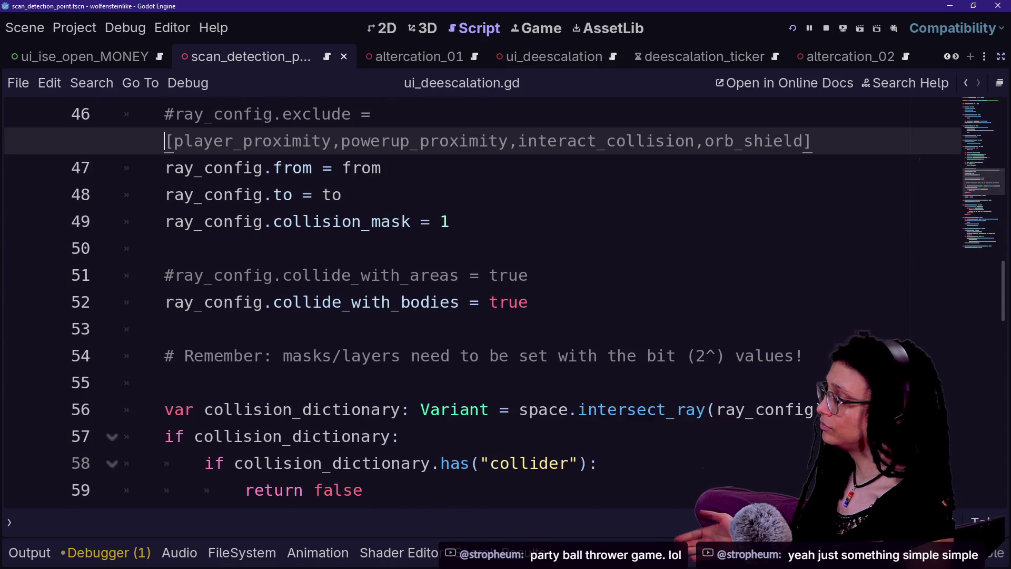
scroll(462, 358, "down", 2)
scroll(462, 359, "up", 7)
scroll(462, 358, "up", 3)
scroll(462, 358, "down", 6)
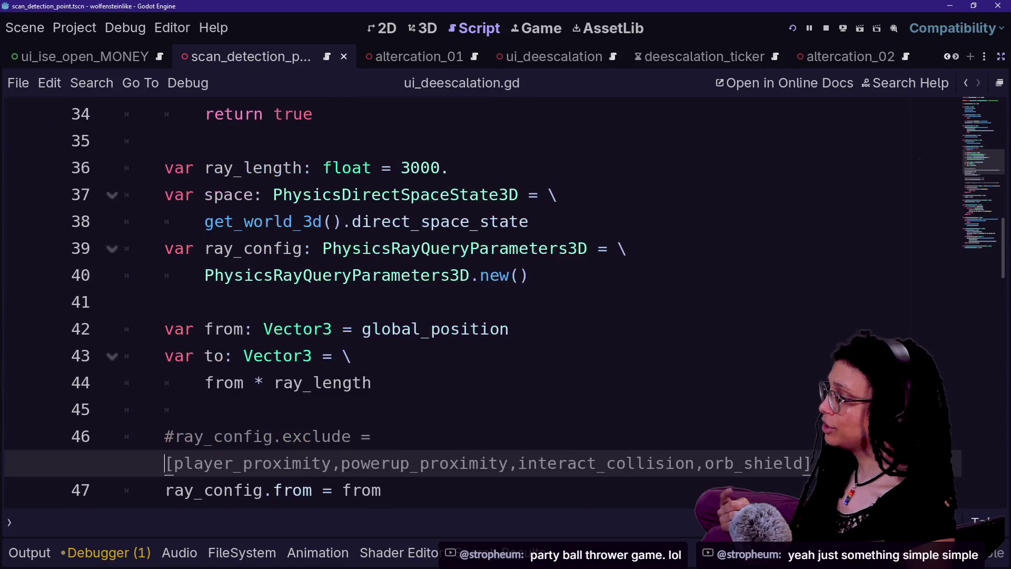
Append '+ Player.ref.global_position' to the ray end on line 44, save, and run the game.
left_click(252, 383)
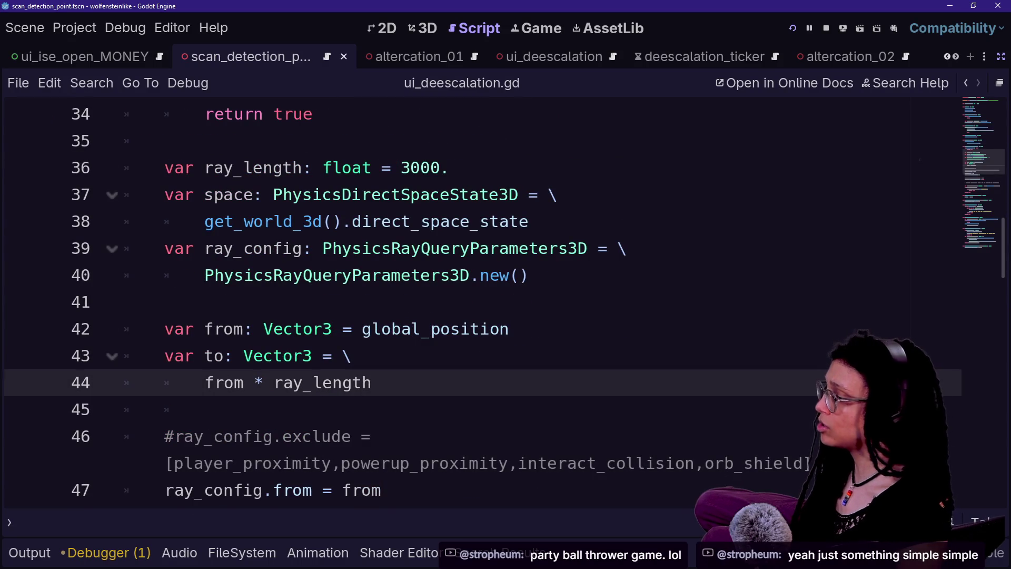
type("+ ")
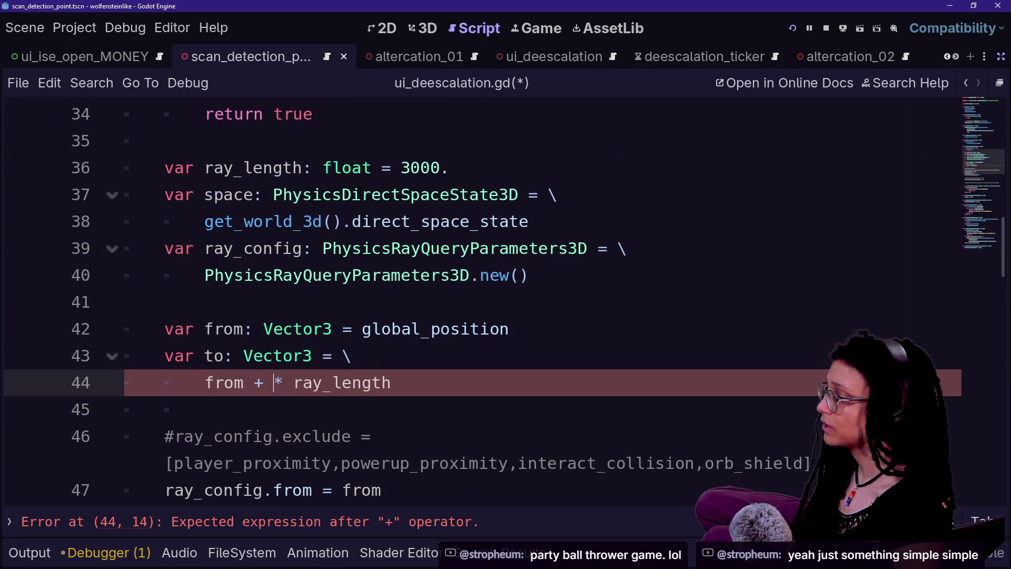
type("Player.r")
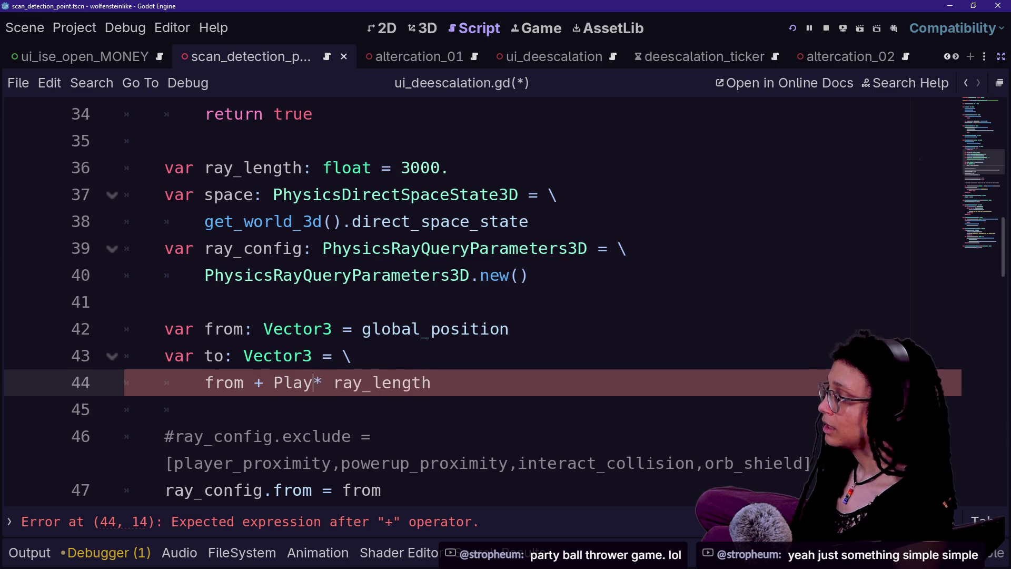
type("ef.global_pos")
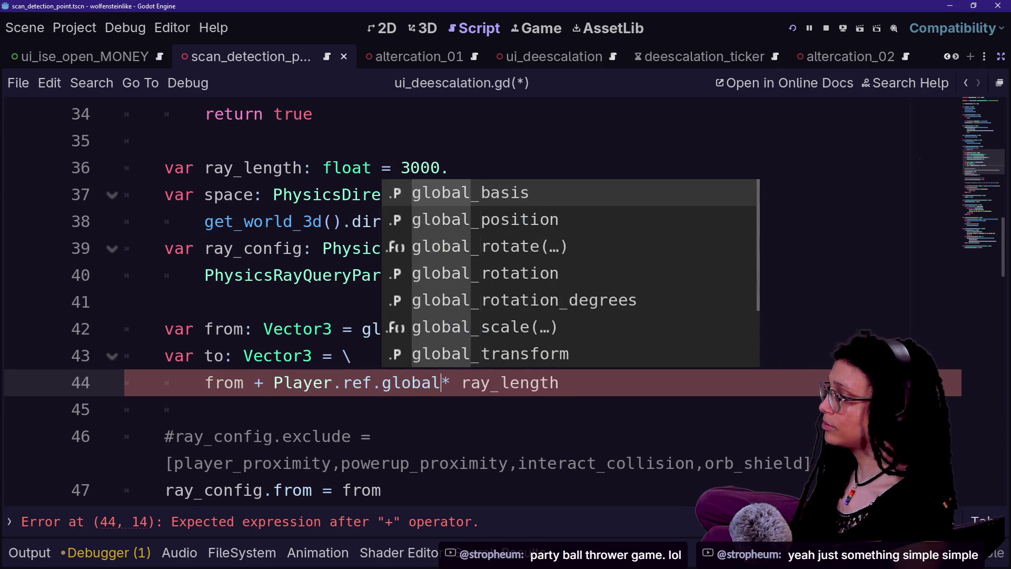
key("Return")
left_click(308, 328)
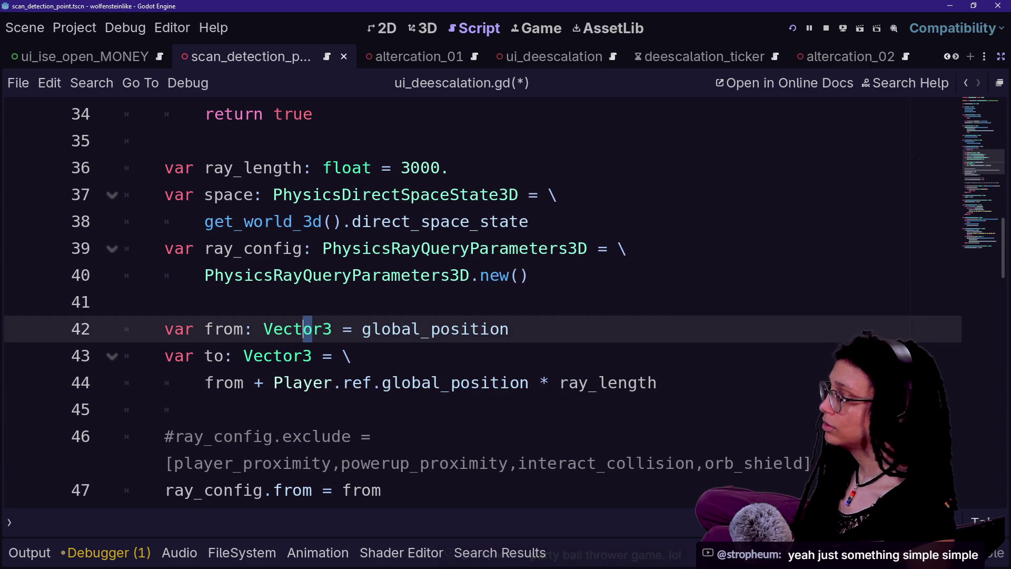
scroll(483, 288, "up", 6)
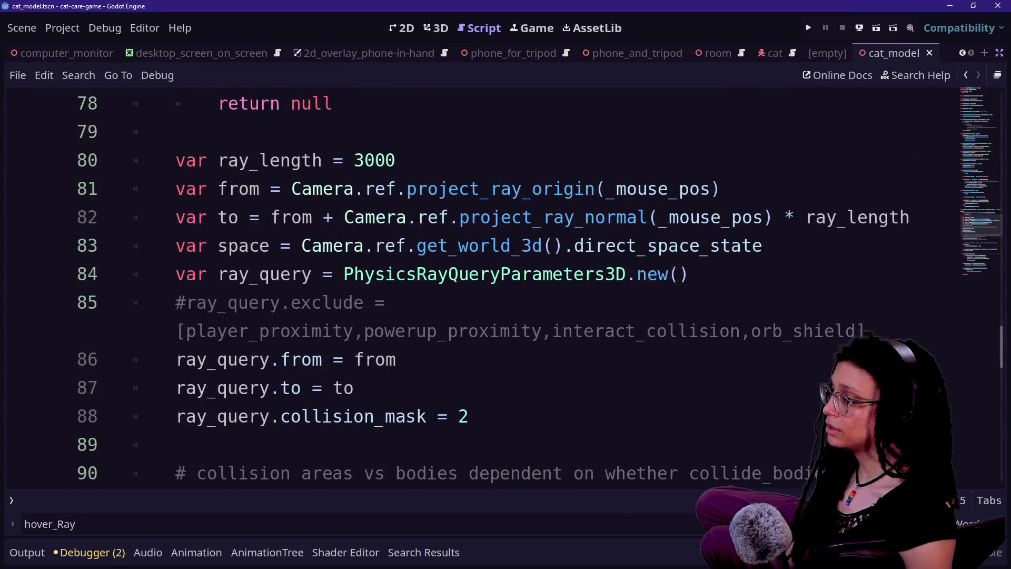
left_click(454, 275)
key("ctrl+s")
left_click(792, 27)
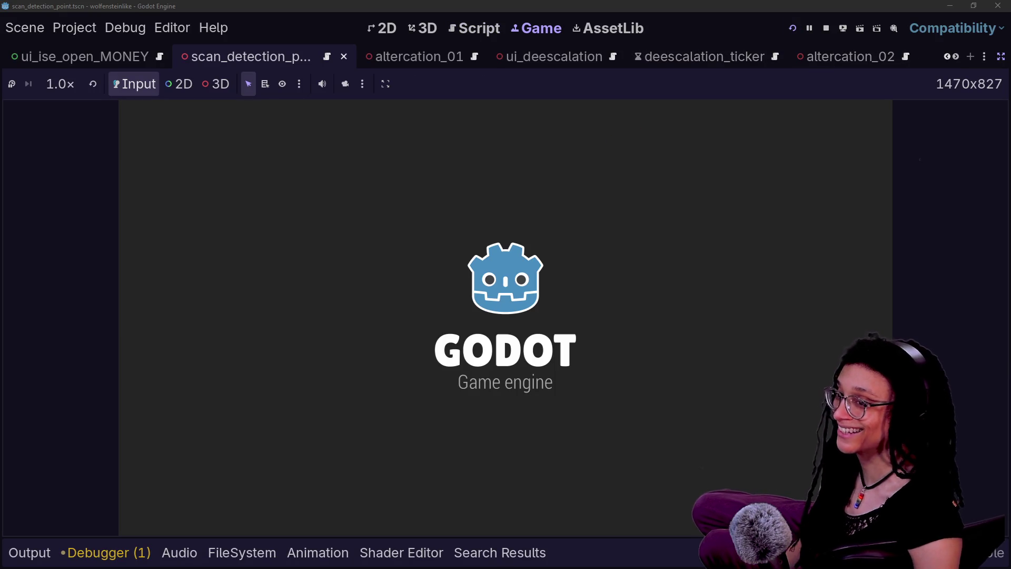
Walk down the street toward the side-street pedestrians until detection boxes appear, then return to ui_deescalation.gd.
key("w")
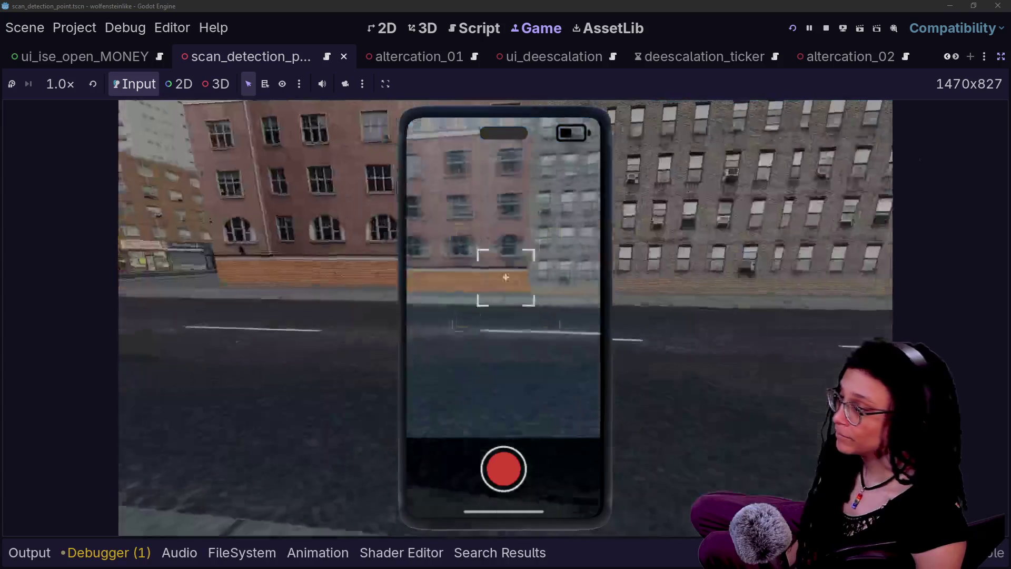
key("w")
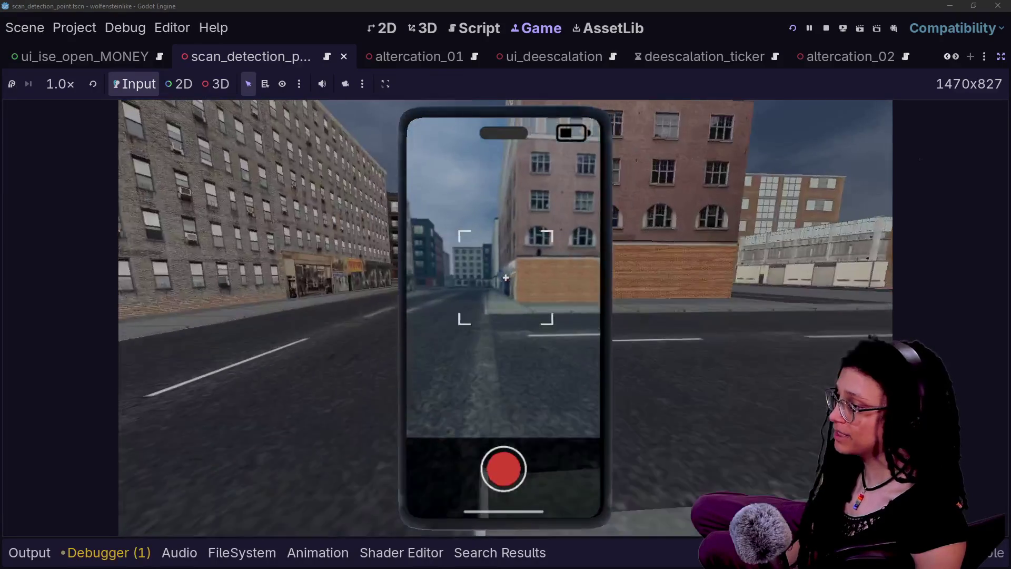
key("w")
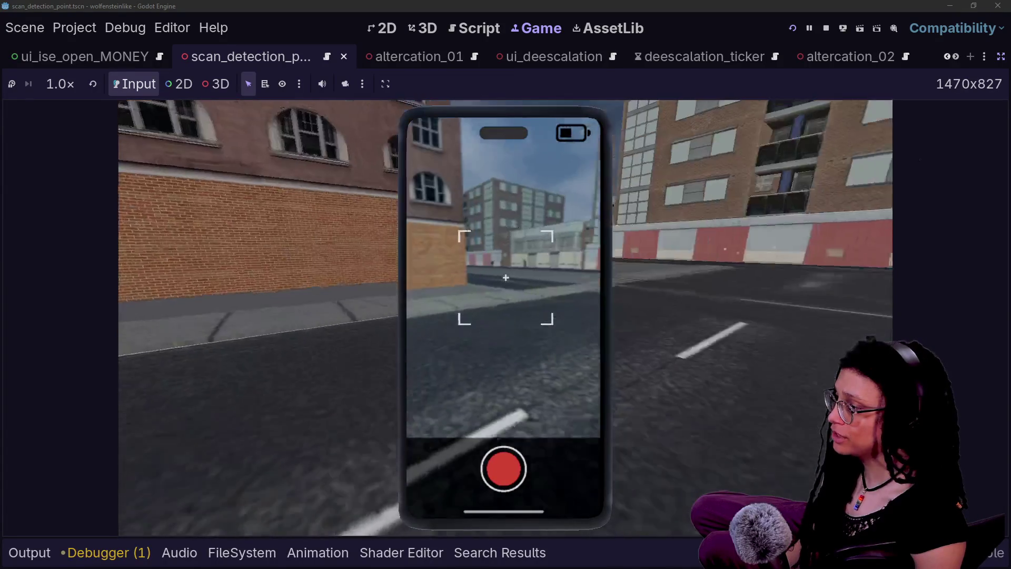
key("w")
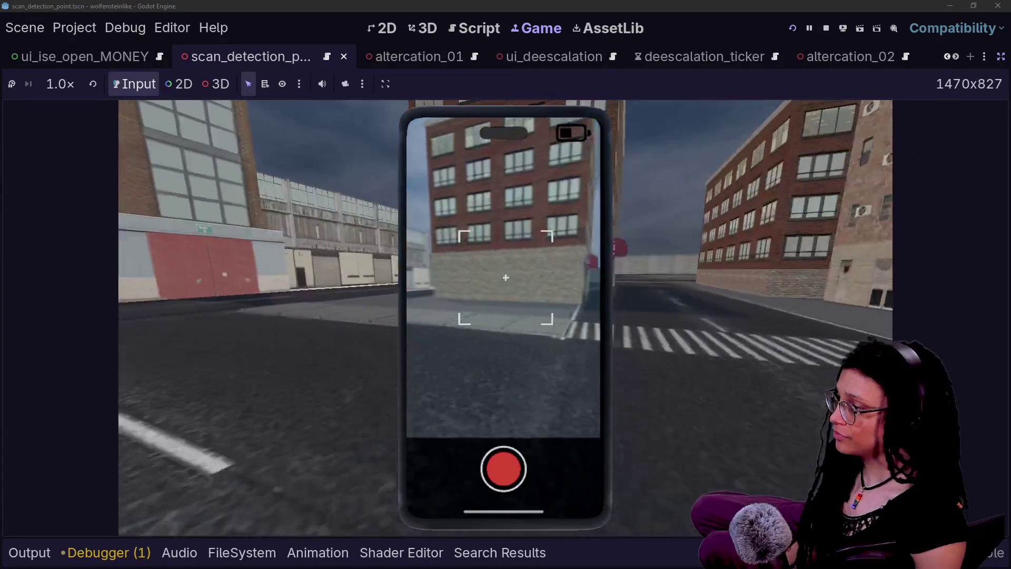
key("w")
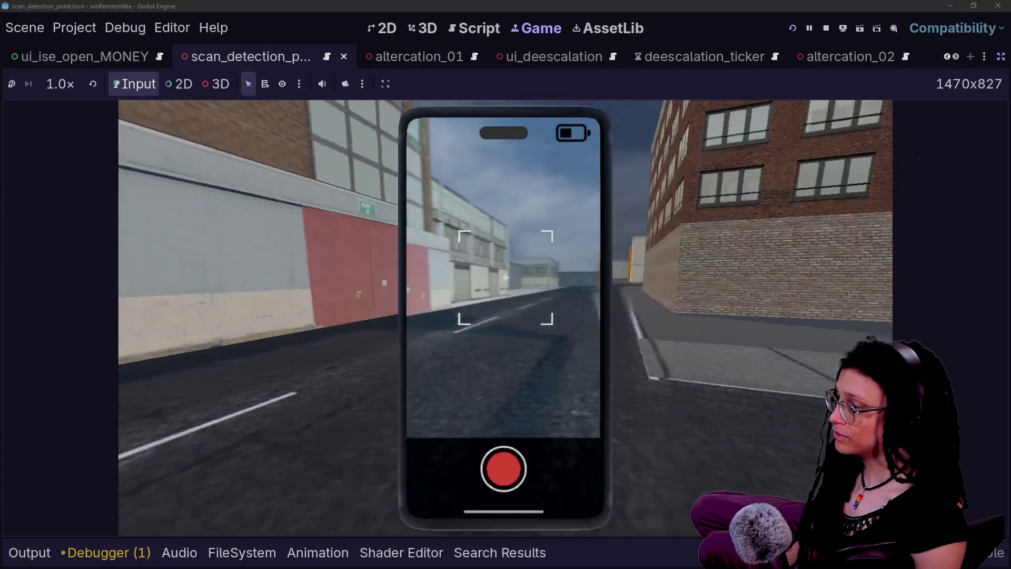
key("w")
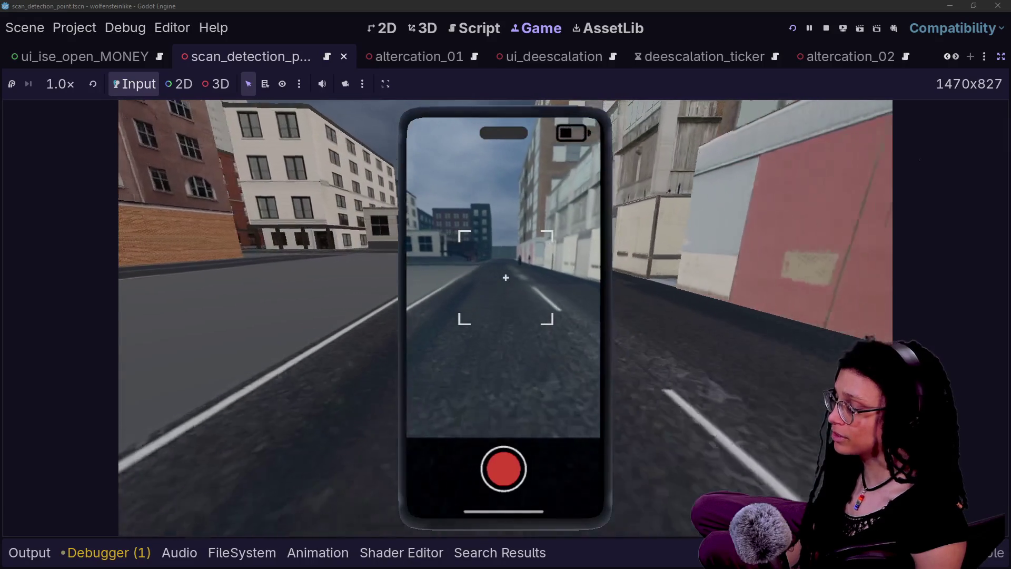
key("w")
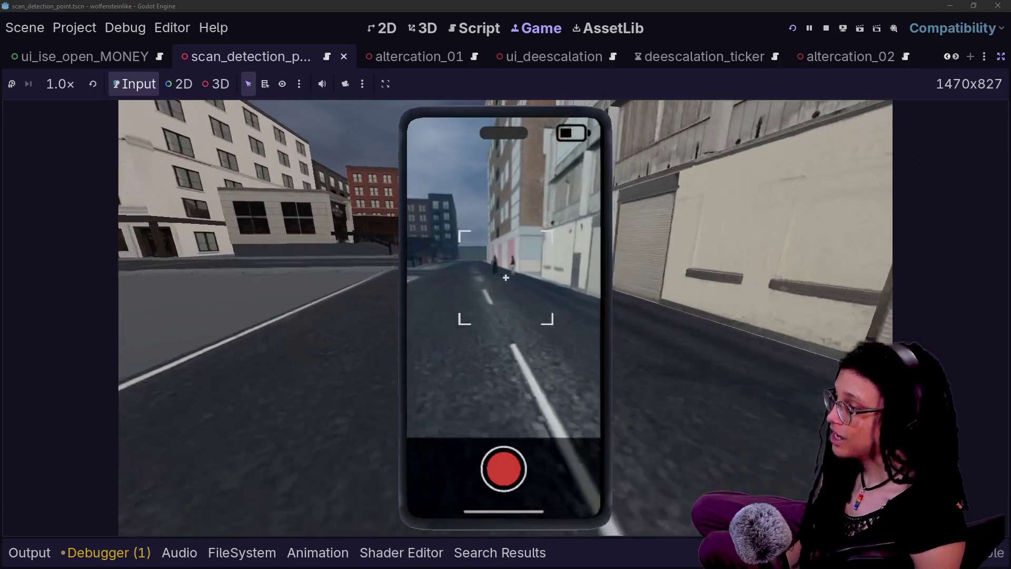
key("w")
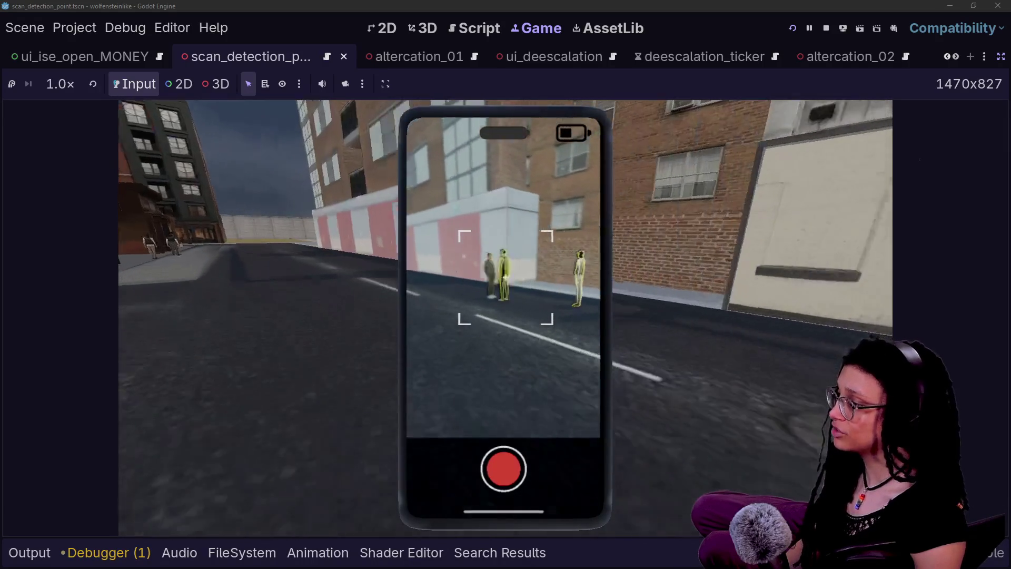
key("w")
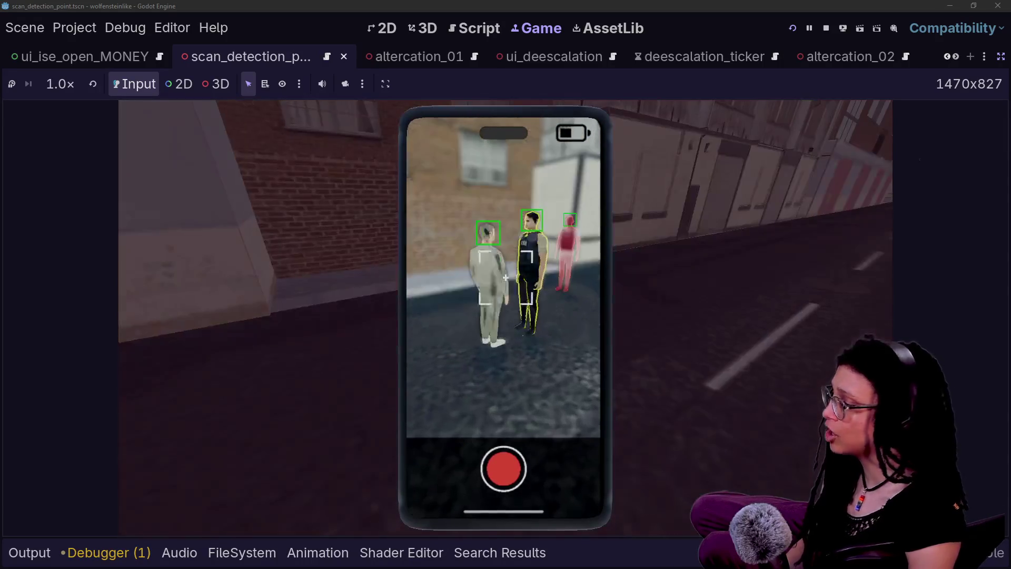
left_click(456, 28)
scroll(474, 300, "down", 6)
scroll(474, 301, "down", 1)
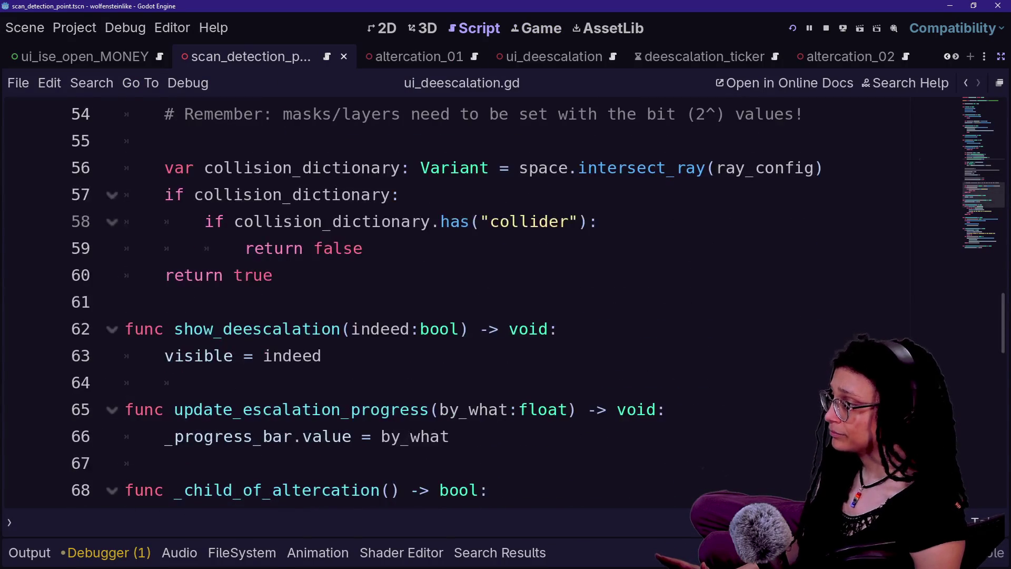
left_click(364, 248)
left_click(598, 221)
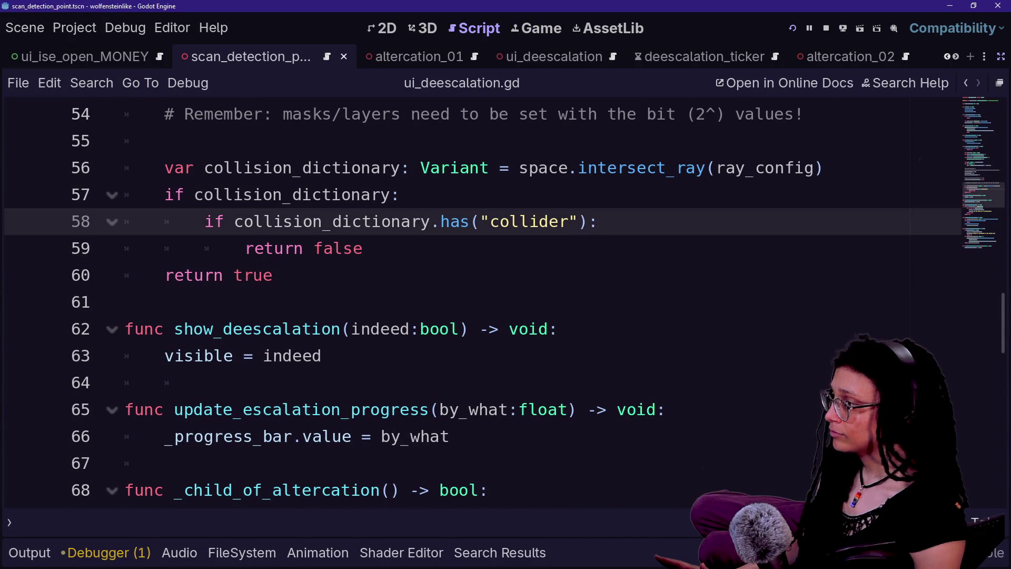
left_click(353, 248)
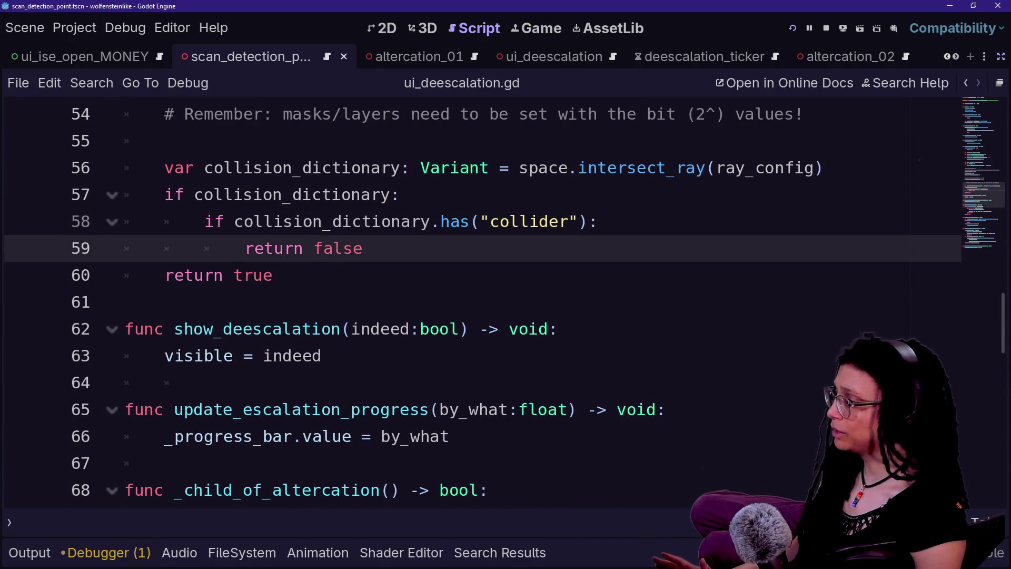
scroll(475, 300, "up", 8)
scroll(474, 300, "up", 1)
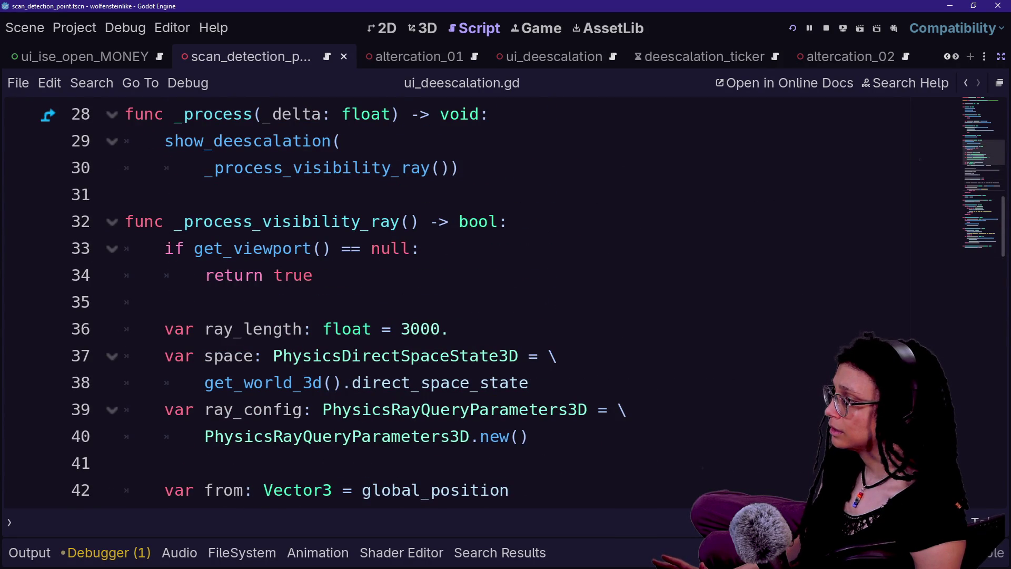
scroll(474, 301, "down", 1)
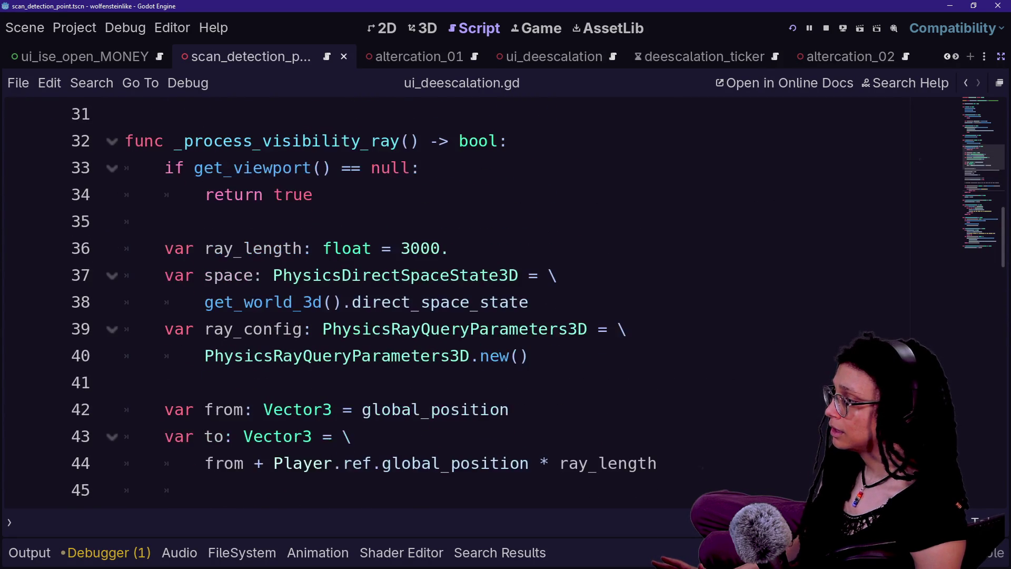
scroll(474, 301, "up", 2)
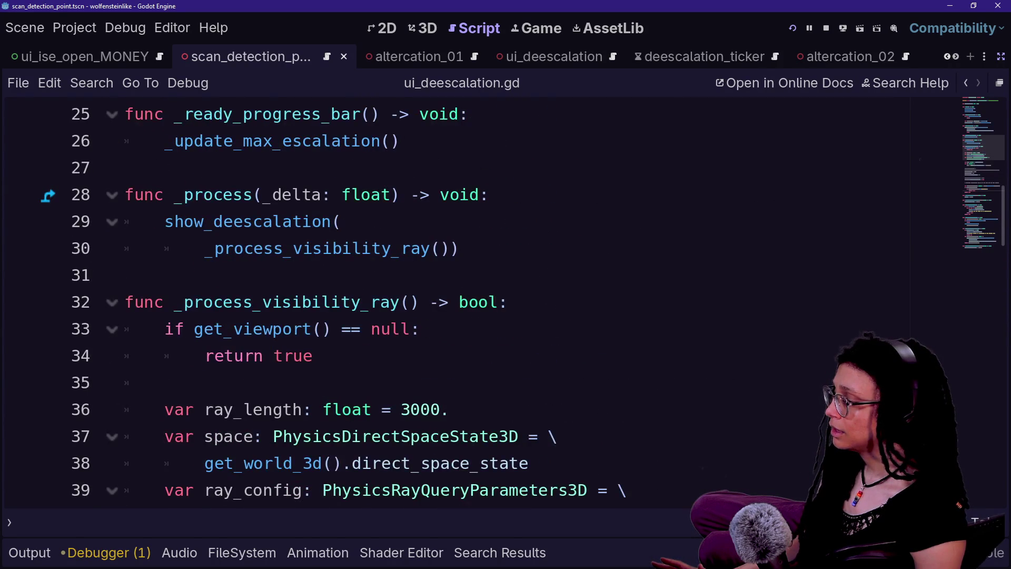
scroll(474, 300, "down", 8)
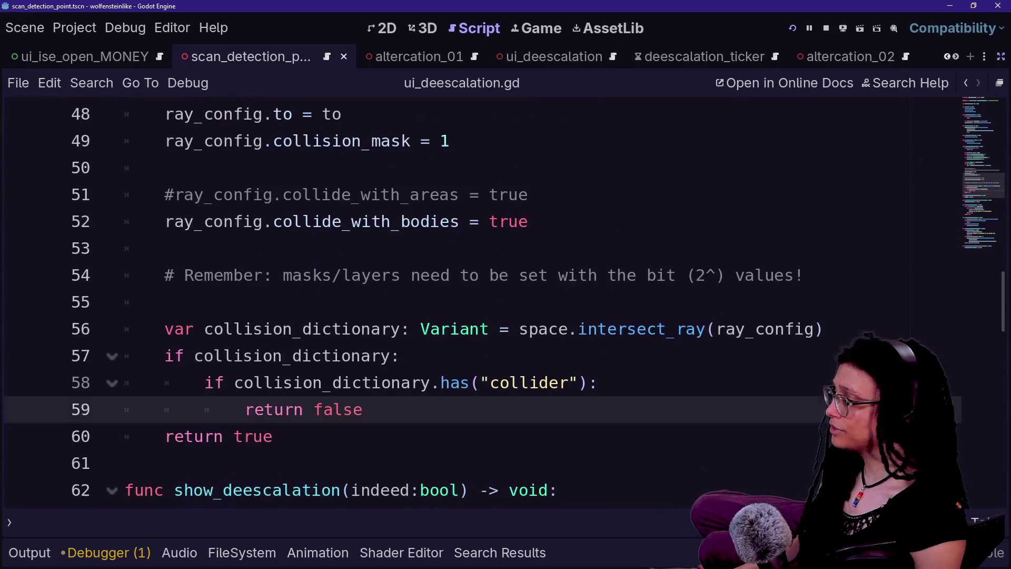
scroll(474, 300, "down", 1)
scroll(474, 300, "up", 8)
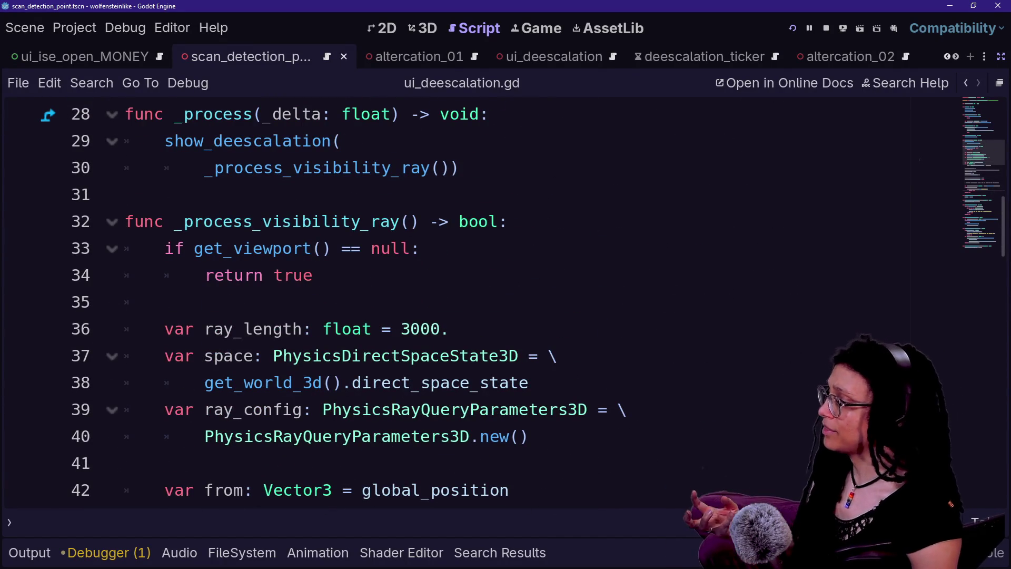
scroll(474, 300, "down", 2)
scroll(475, 301, "up", 1)
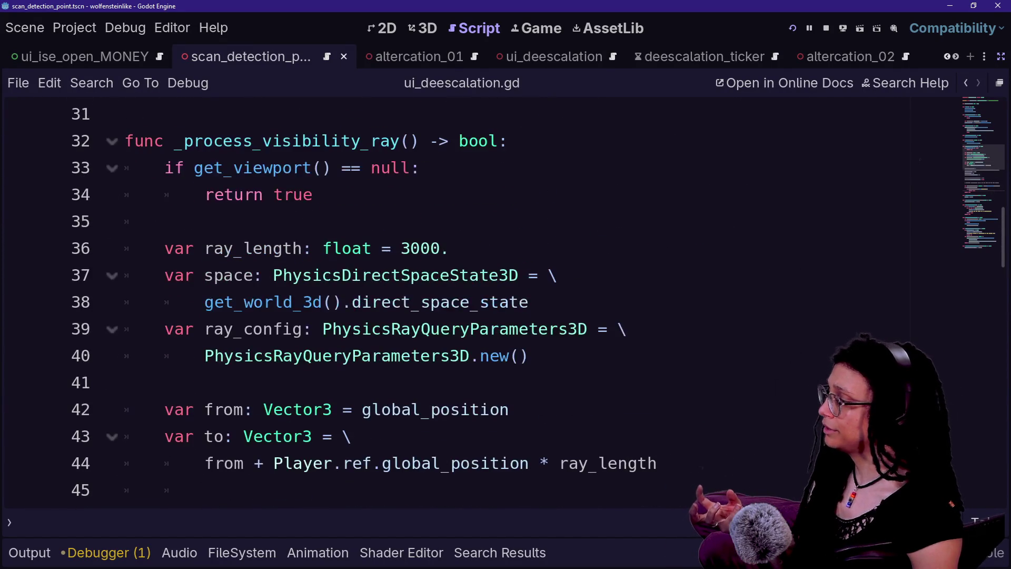
left_click(314, 194)
left_click(420, 167)
scroll(474, 300, "up", 3)
left_click(459, 168)
left_click(509, 221)
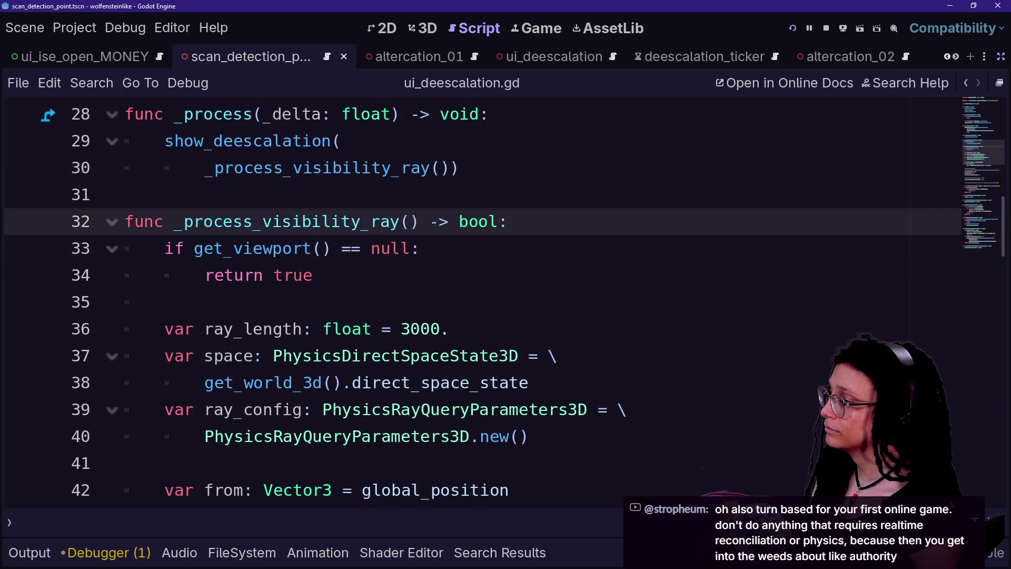